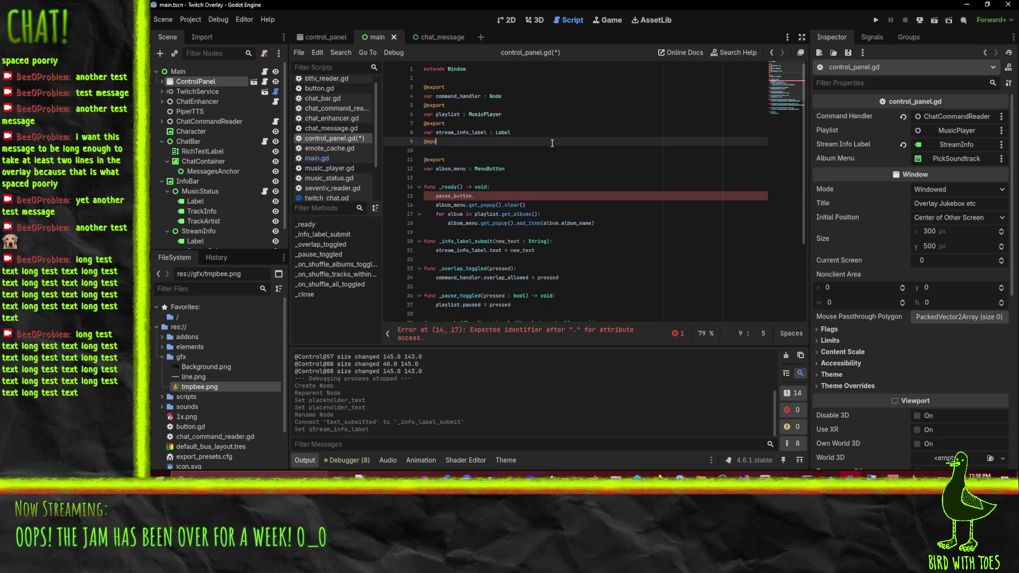
{"action": "type", "text": "t"}
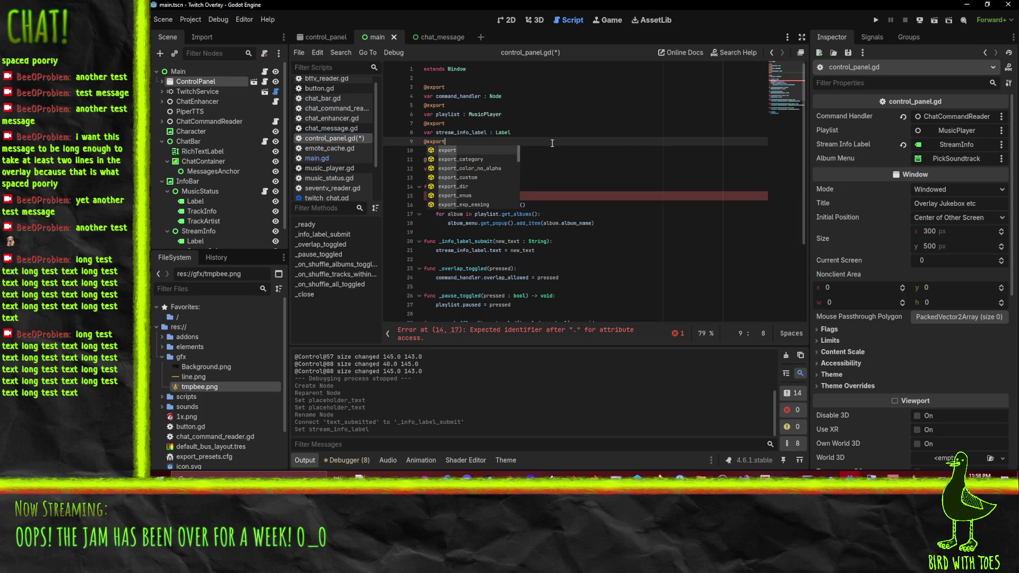
{"action": "key", "text": "Return"}
{"action": "key", "text": "Return"}
{"action": "type", "text": "var pau"}
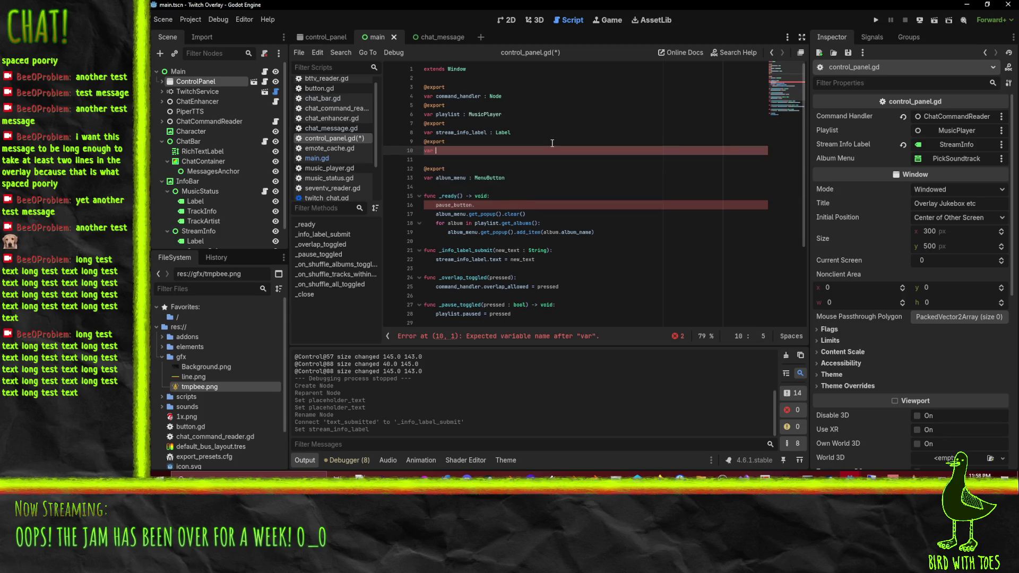
{"action": "type", "text": "se_bu"}
{"action": "type", "text": "tton : "}
{"action": "type", "text": "Button"}
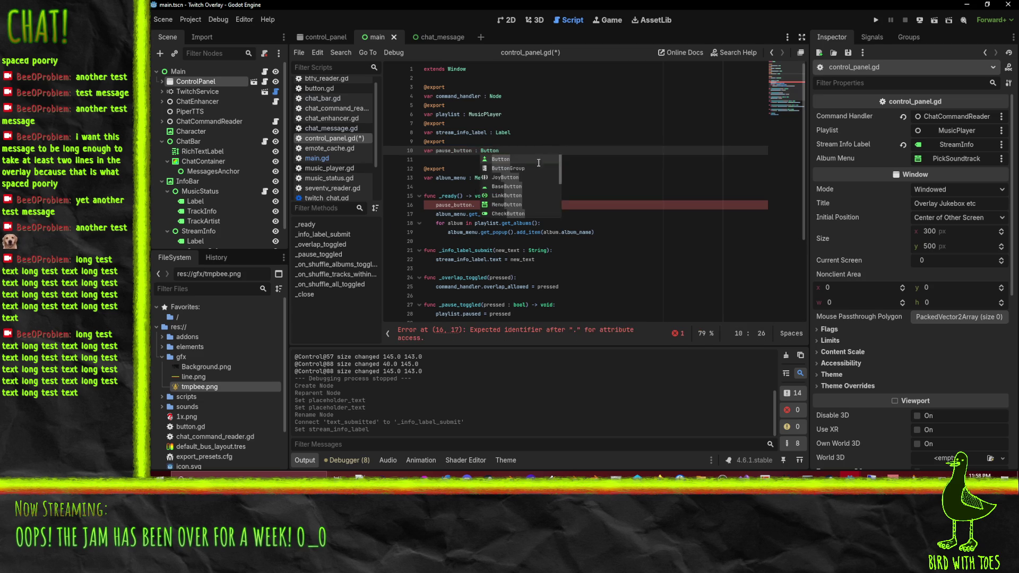
Try member names such as press, set_pressed and togg after pause_button. in _ready, leaving it unfinished.
{"action": "left_click", "coordinate": [546, 208]}
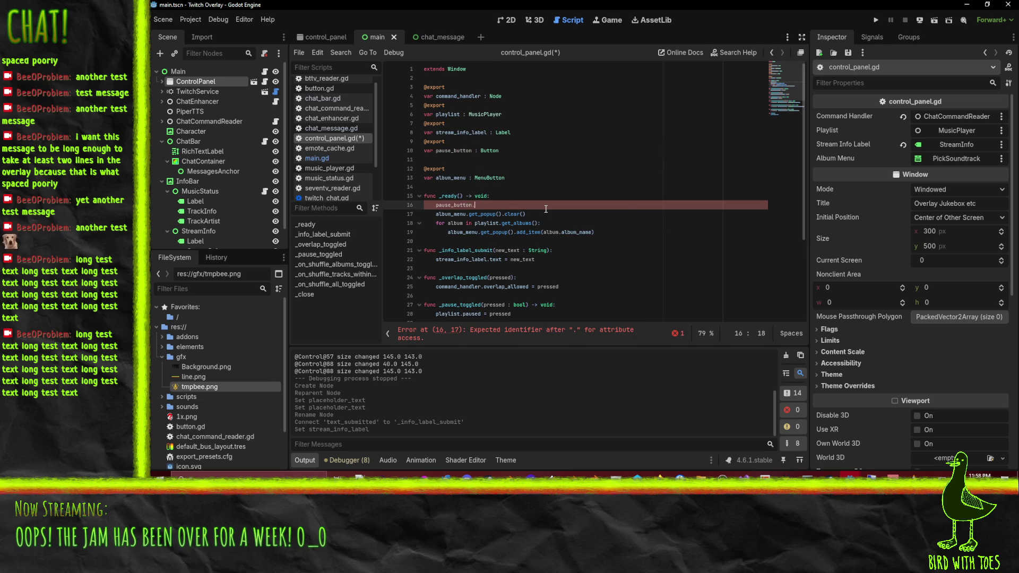
{"action": "type", "text": "p"}
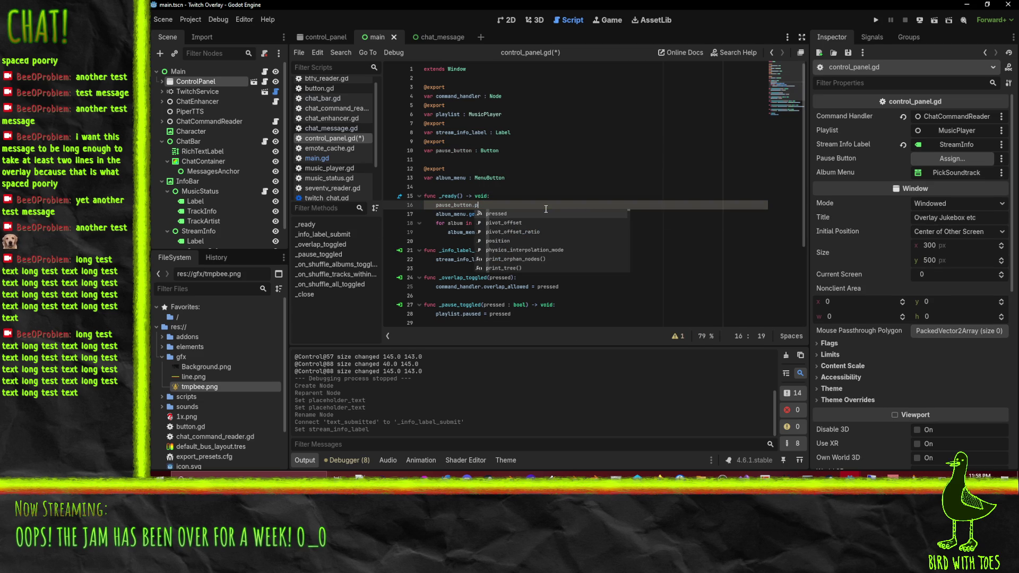
{"action": "type", "text": "ress"}
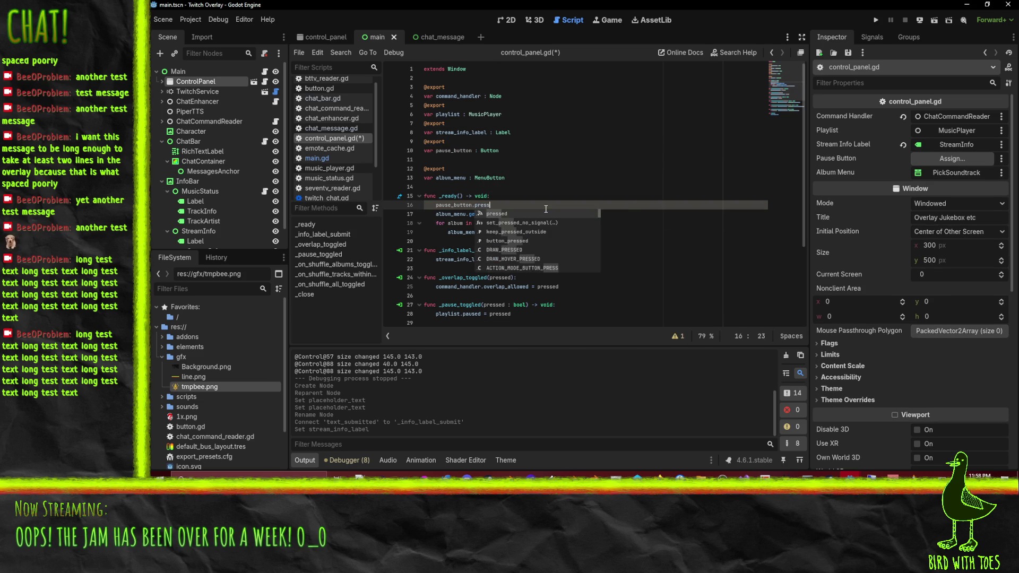
{"action": "key", "text": "BackSpace"}
{"action": "key", "text": "BackSpace"}
{"action": "key", "text": "BackSpace"}
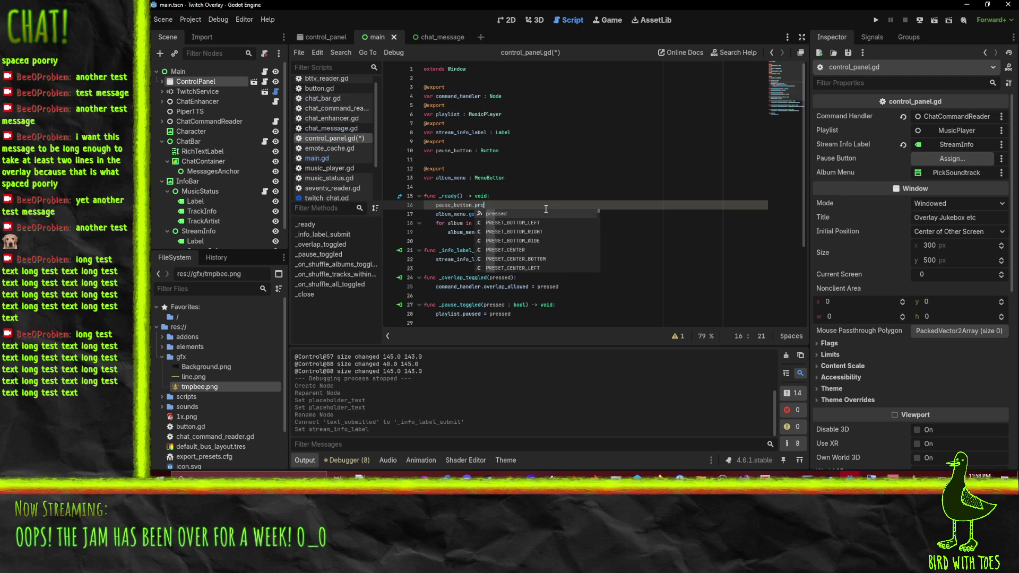
{"action": "type", "text": "set"}
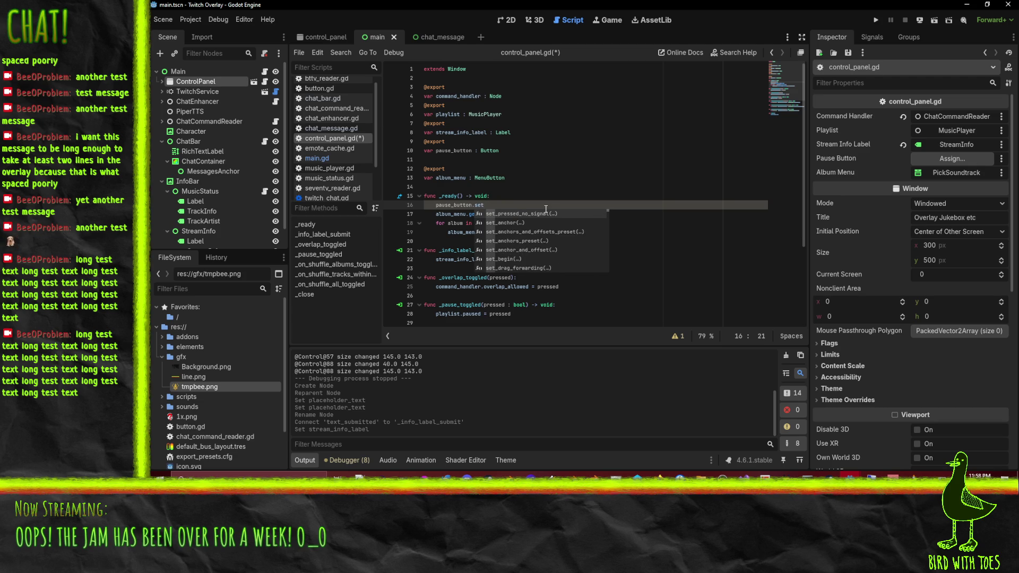
{"action": "type", "text": "_pressed"}
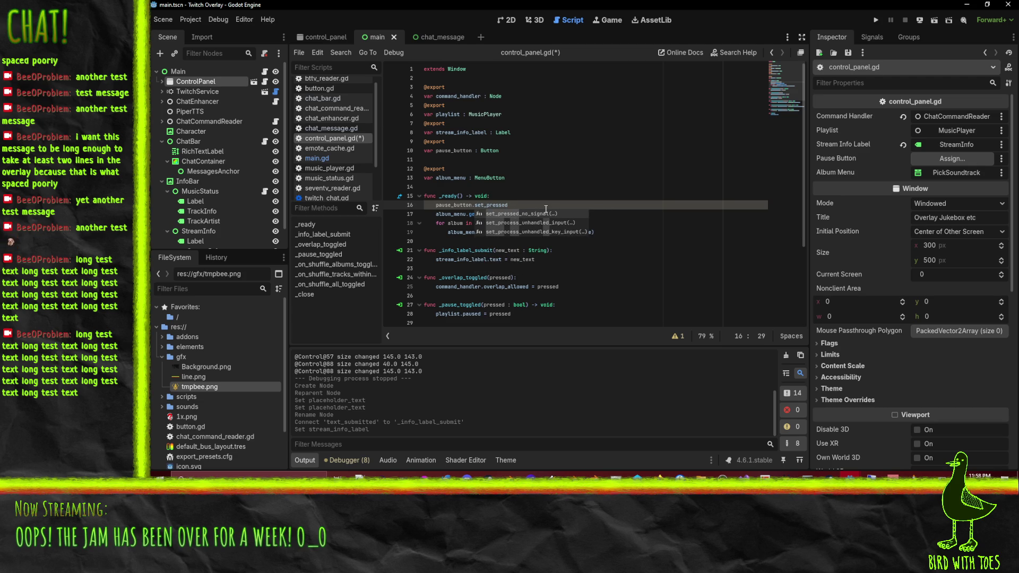
{"action": "key", "text": "BackSpace"}
{"action": "key", "text": "BackSpace"}
{"action": "key", "text": "BackSpace"}
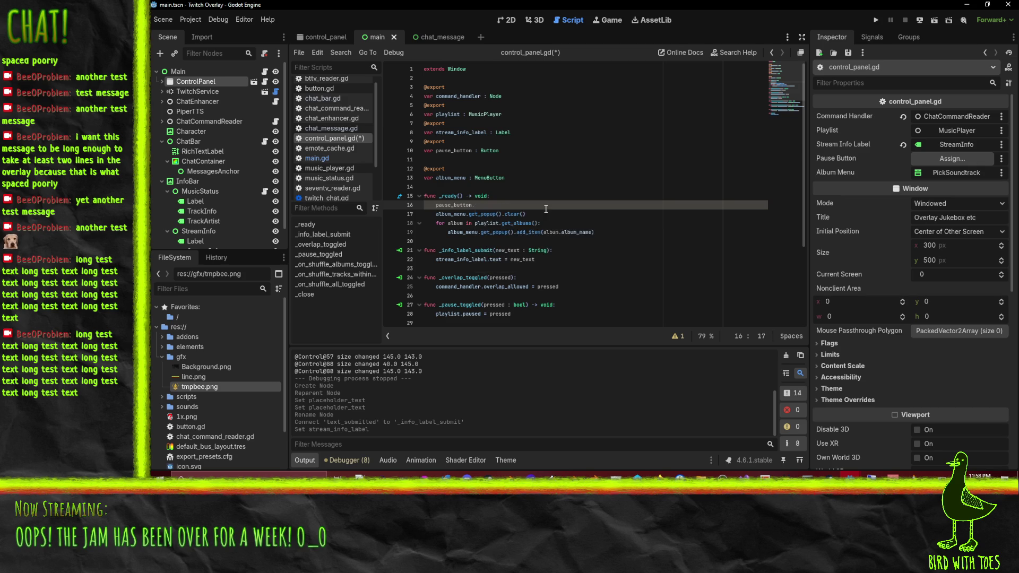
{"action": "type", "text": "p"}
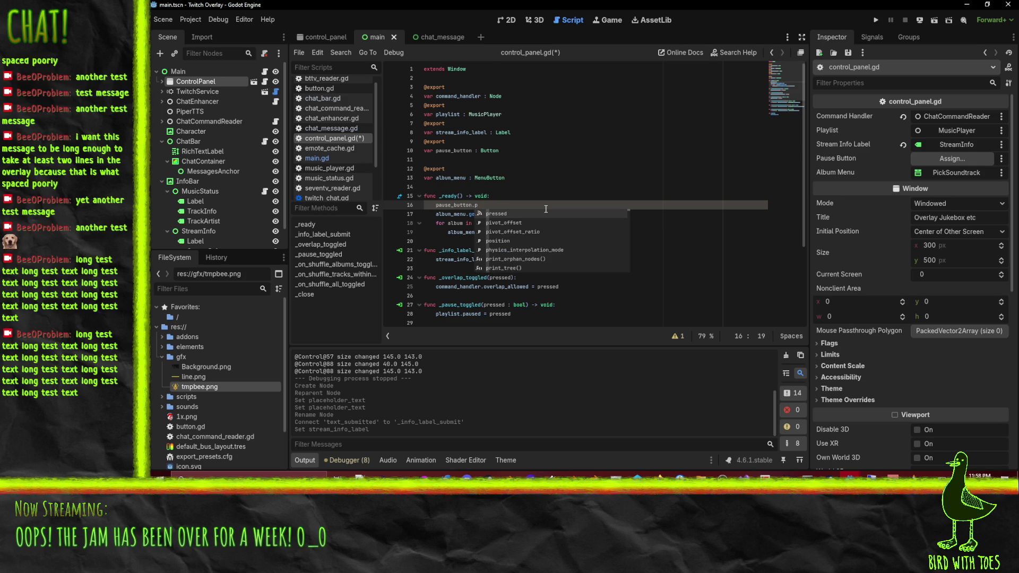
{"action": "key", "text": "BackSpace"}
{"action": "type", "text": "togg"}
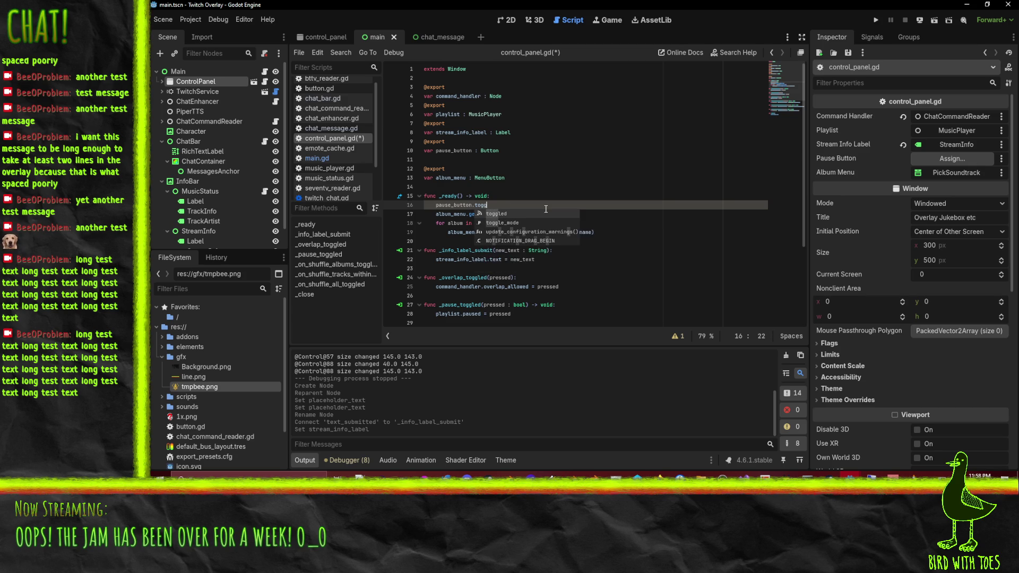
{"action": "key", "text": "BackSpace"}
{"action": "key", "text": "BackSpace"}
{"action": "key", "text": "BackSpace"}
{"action": "type", "text": "pr"}
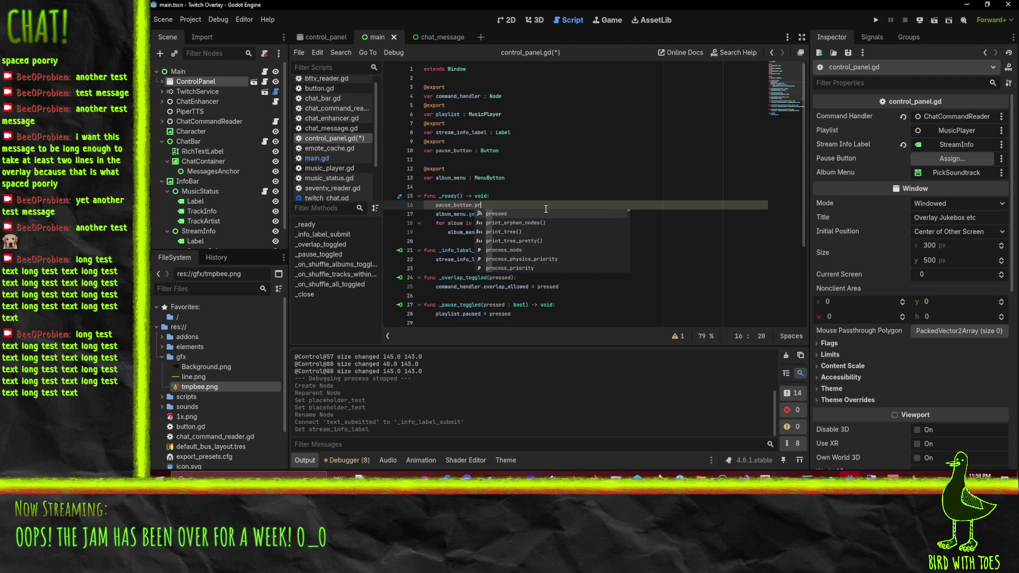
{"action": "key", "text": "BackSpace"}
{"action": "key", "text": "BackSpace"}
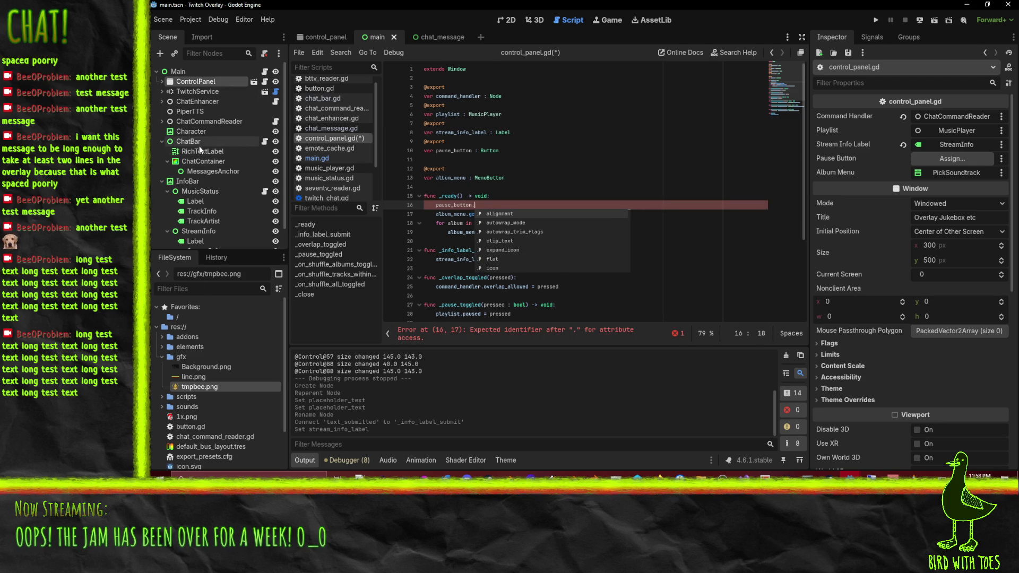
{"action": "scroll", "coordinate": [214, 197], "scroll_direction": "down", "scroll_amount": 2}
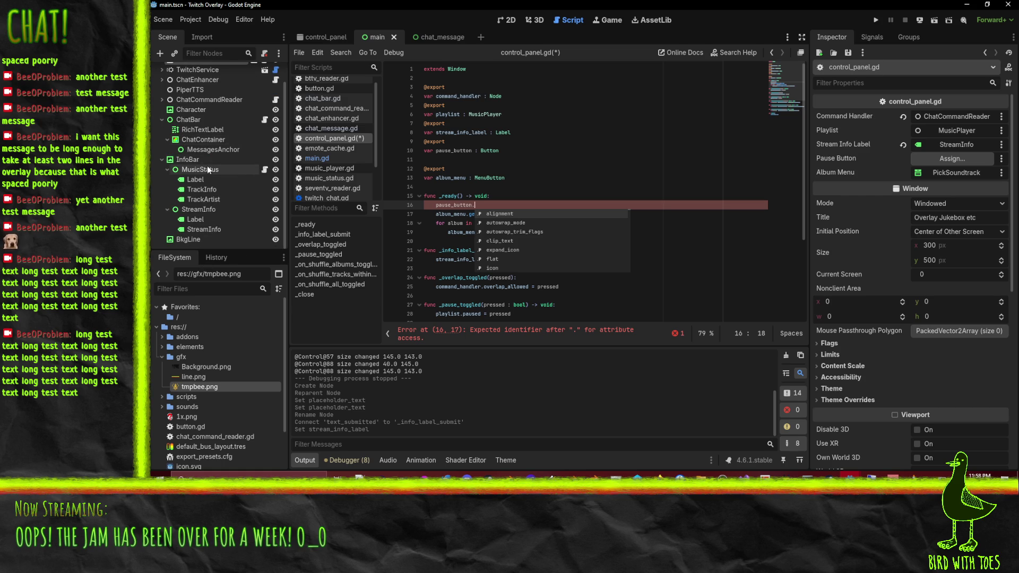
{"action": "scroll", "coordinate": [212, 136], "scroll_direction": "up", "scroll_amount": 2}
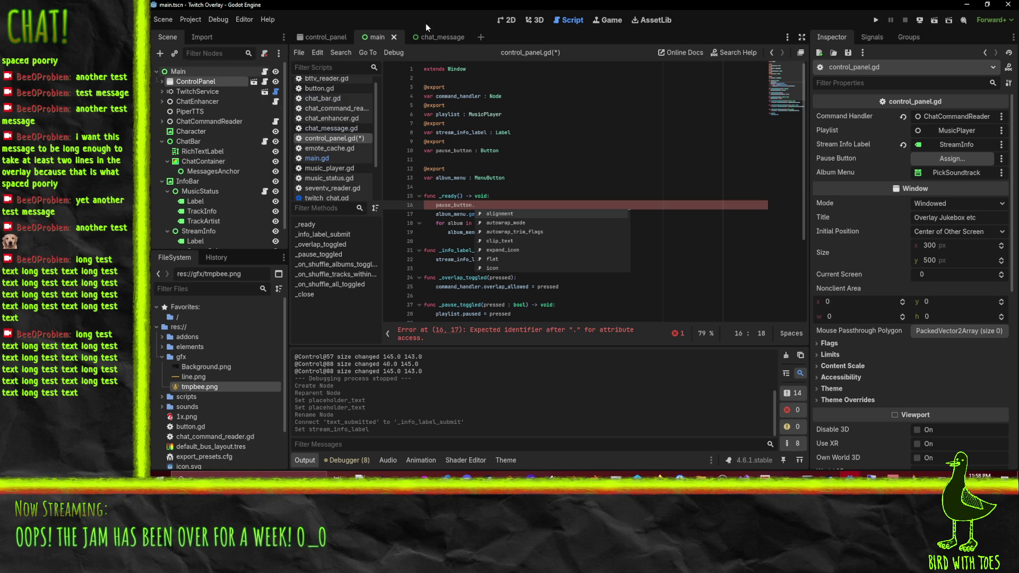
Check the Pause button in the control_panel scene and start writing pause_button.bu = true.
{"action": "left_click", "coordinate": [318, 36]}
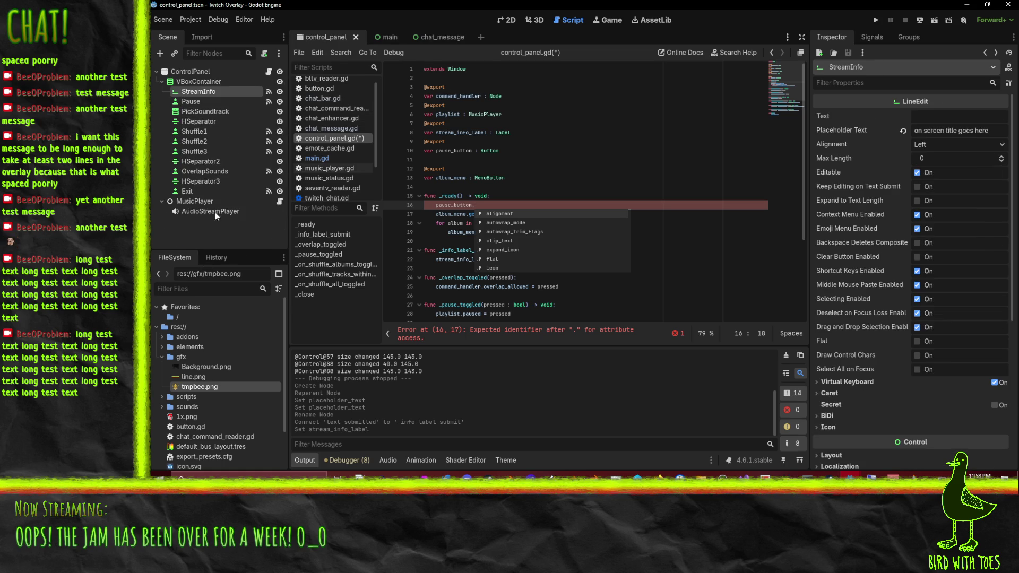
{"action": "left_click", "coordinate": [192, 101]}
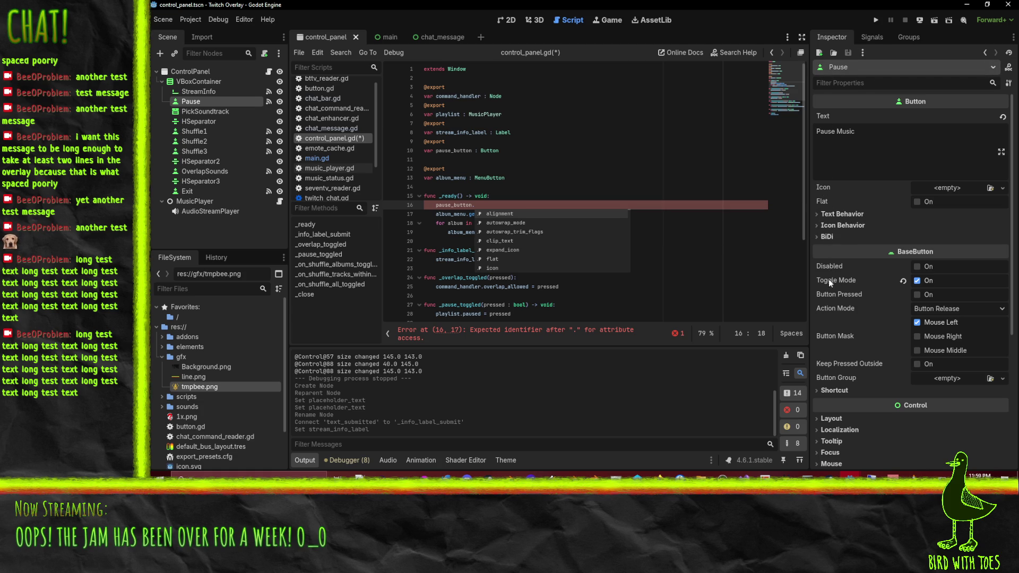
{"action": "key", "text": "Escape"}
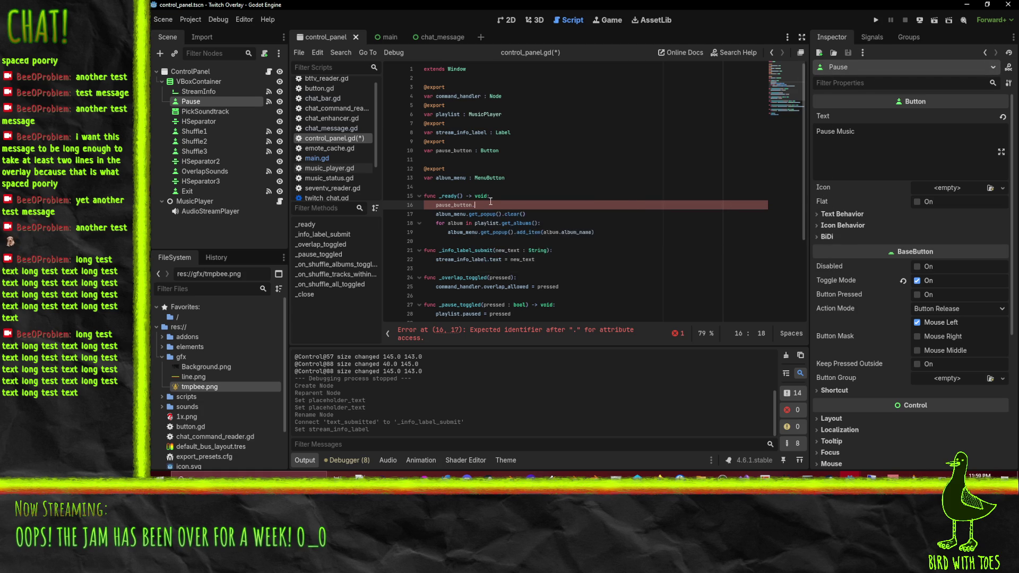
{"action": "type", "text": "bu"}
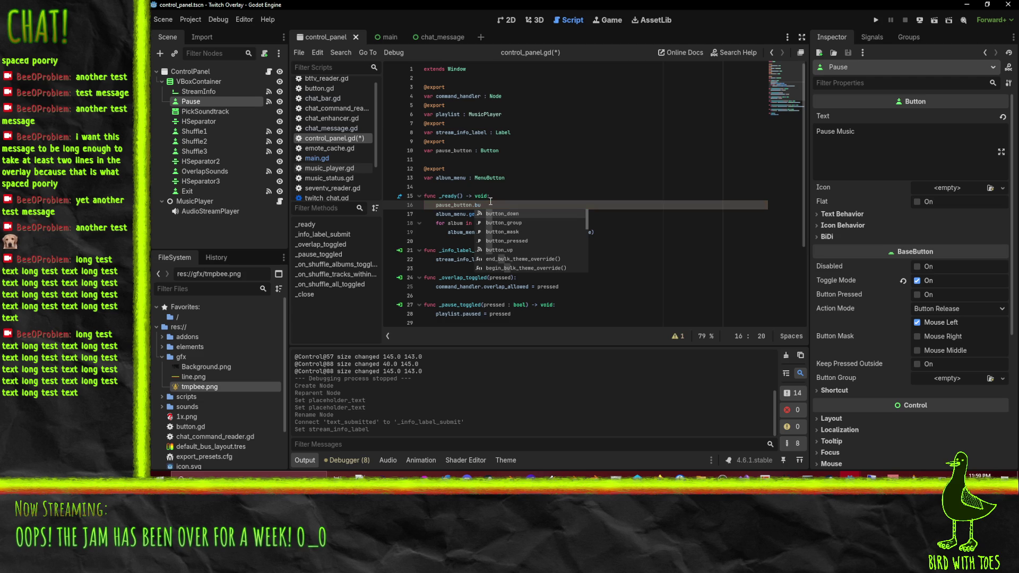
{"action": "key", "text": "Down"}
{"action": "type", "text": "= true"}
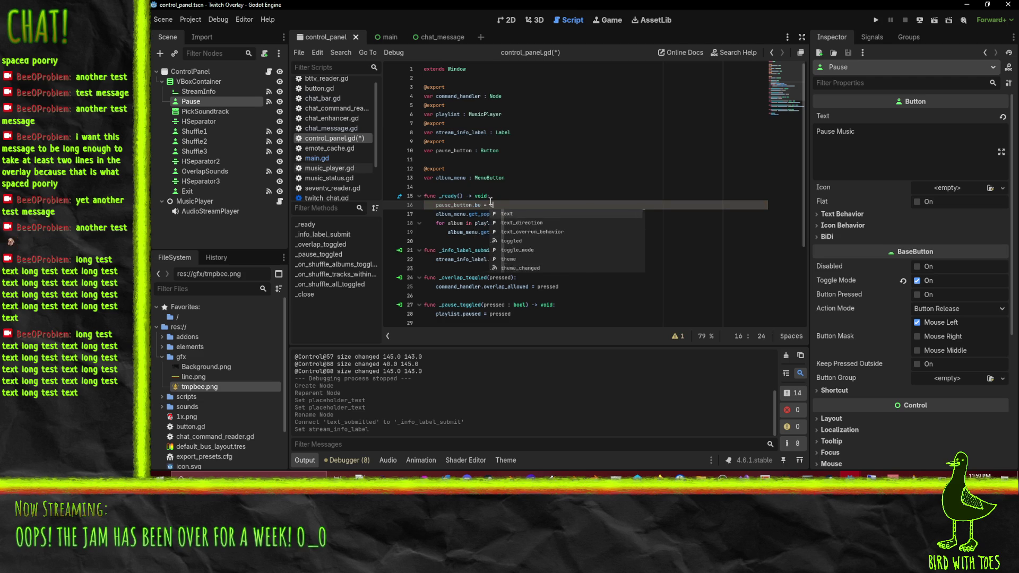
Complete the line as pause_button.button_pressed = true, move it below the for loop, and save.
{"action": "key", "text": "Left"}
{"action": "key", "text": "Left"}
{"action": "key", "text": "Left"}
{"action": "key", "text": "ctrl+space"}
{"action": "key", "text": "Down"}
{"action": "key", "text": "Down"}
{"action": "key", "text": "Return"}
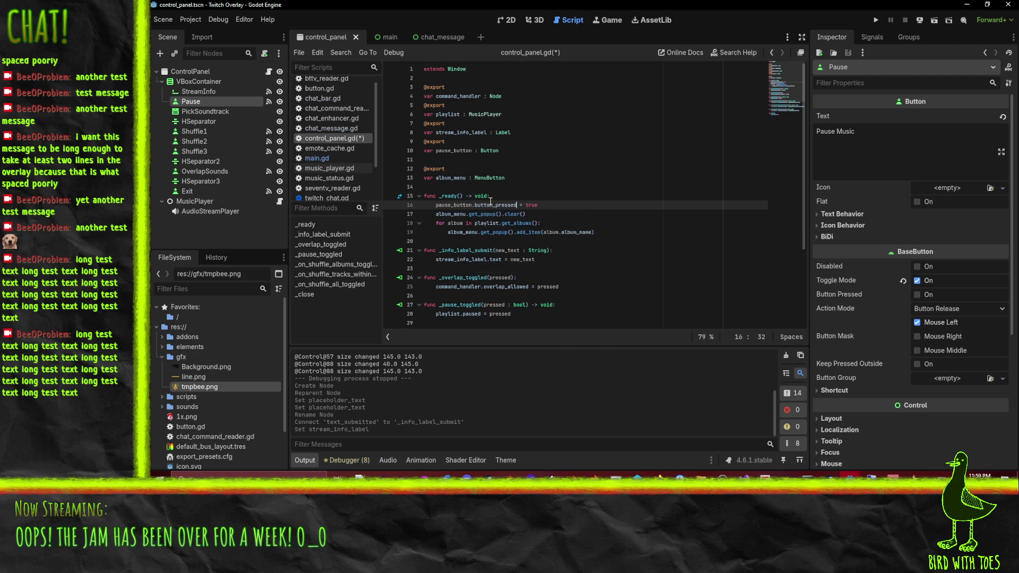
{"action": "key", "text": "Return"}
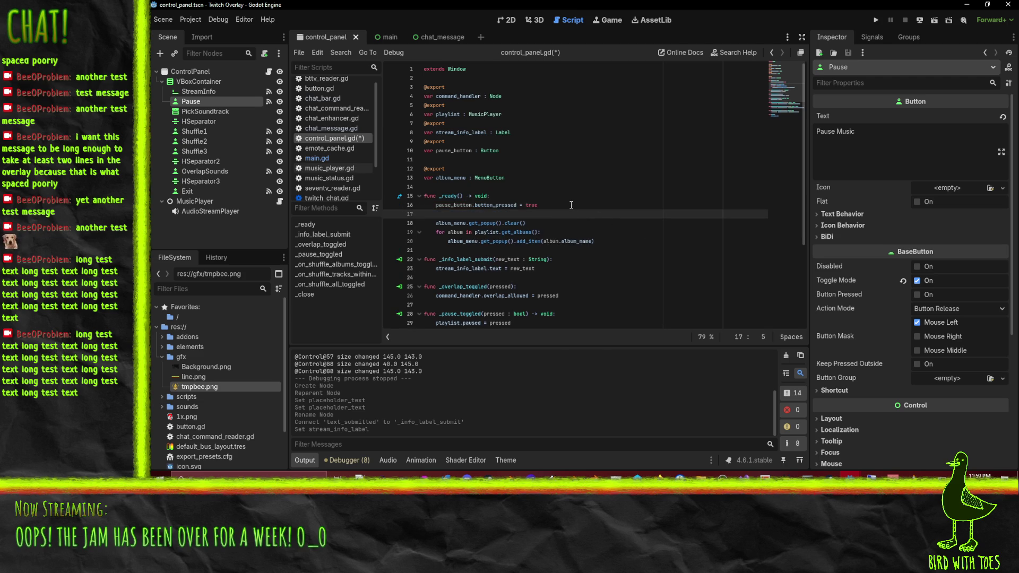
{"action": "key", "text": "ctrl+z"}
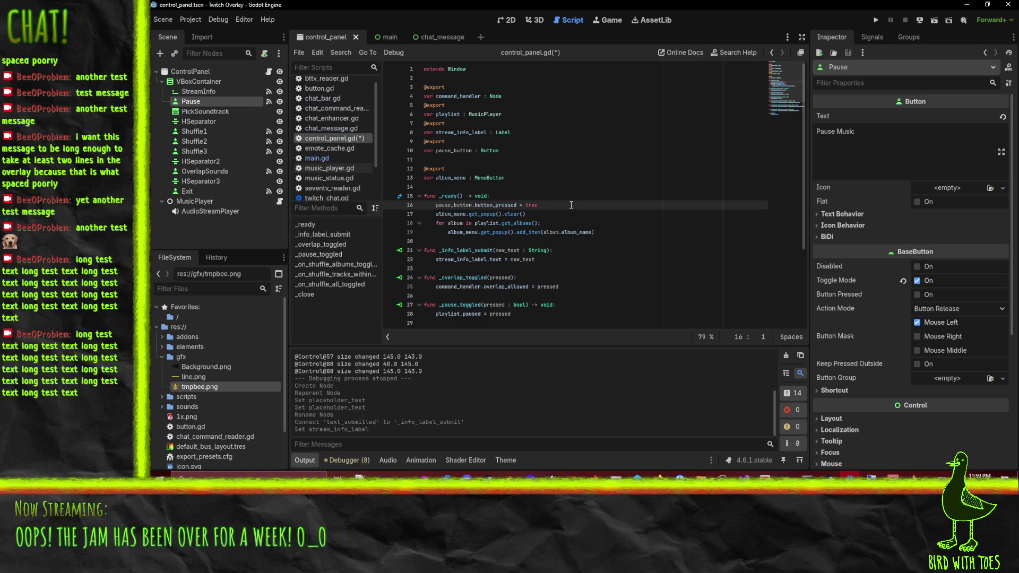
{"action": "key", "text": "alt+Down"}
{"action": "key", "text": "alt+Down"}
{"action": "key", "text": "alt+Down"}
{"action": "key", "text": "ctrl+s"}
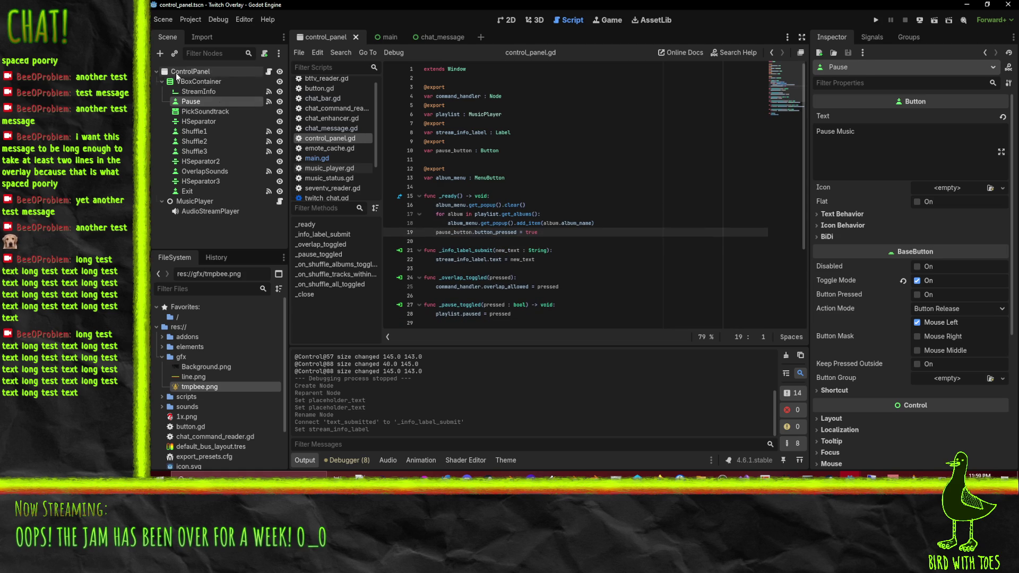
Assign the Pause node to ControlPanel's Pause Button property, save the scene, and minimize Godot.
{"action": "left_click", "coordinate": [177, 73]}
{"action": "left_click_drag", "start_coordinate": [189, 101], "coordinate": [950, 159]}
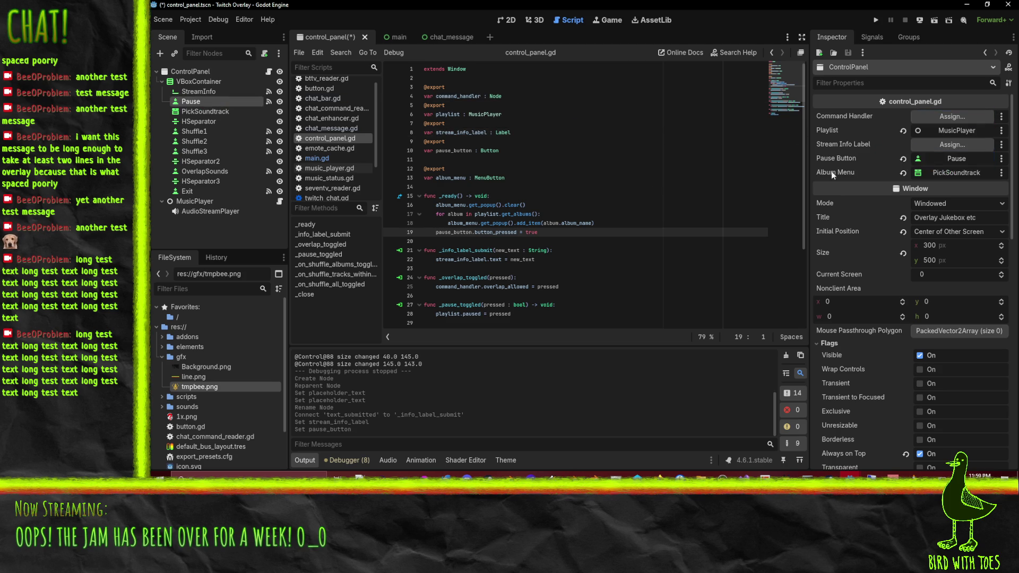
{"action": "key", "text": "ctrl+s"}
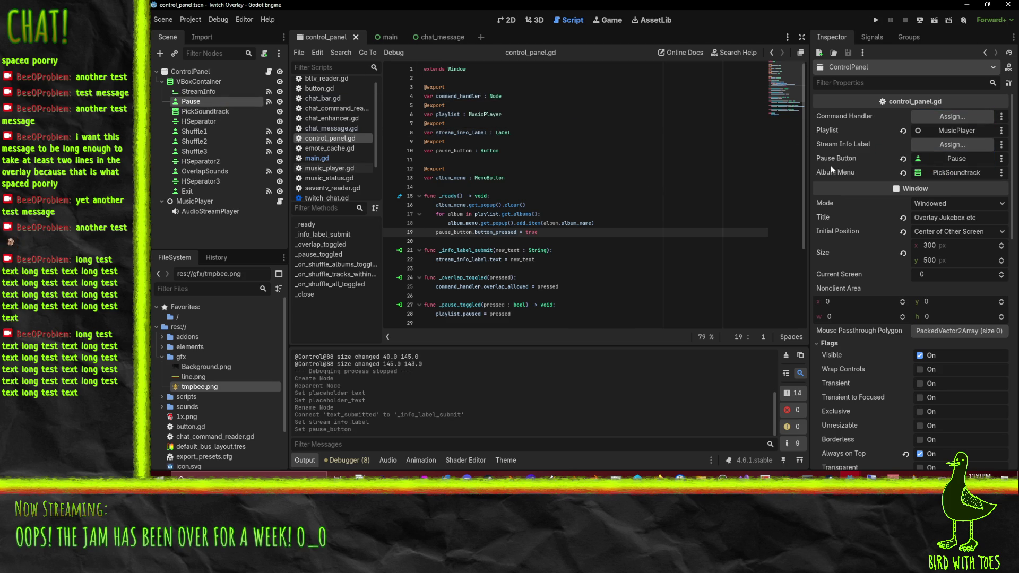
{"action": "key", "text": "alt+Tab"}
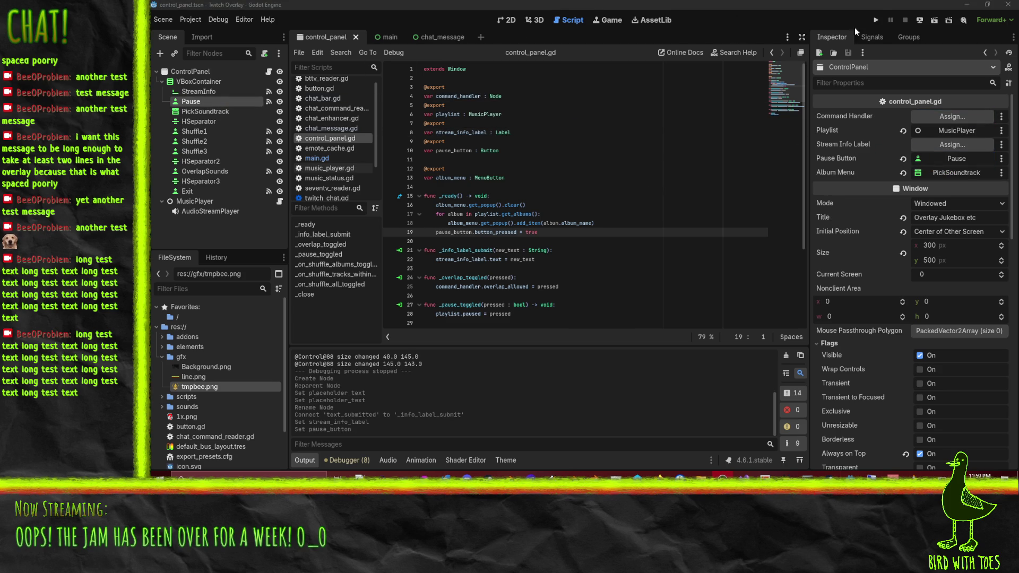
{"action": "left_click", "coordinate": [967, 4]}
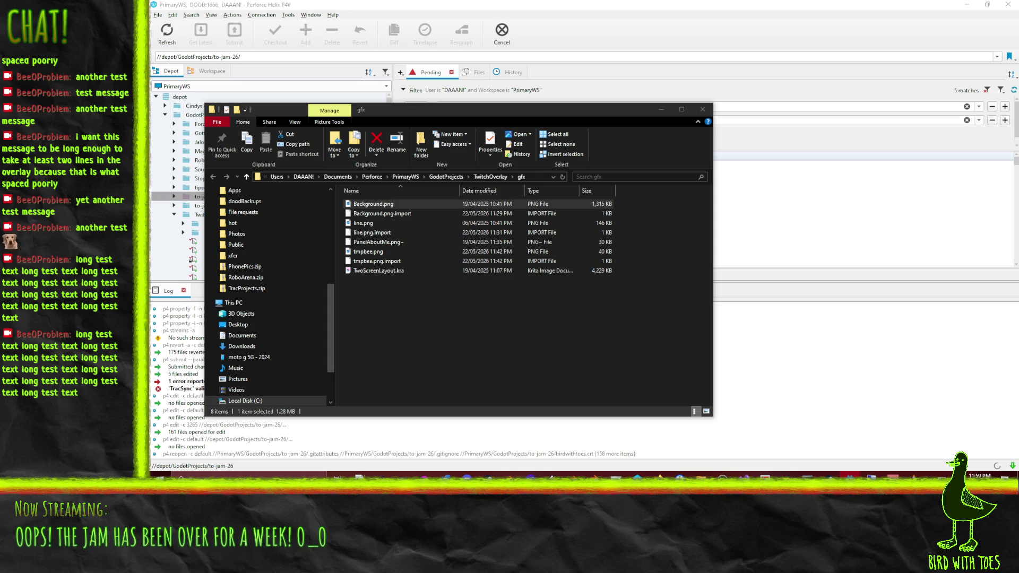
Return from P4V's gfx folder view to the Godot editor with Alt+Tab.
{"action": "key", "text": "alt+Tab"}
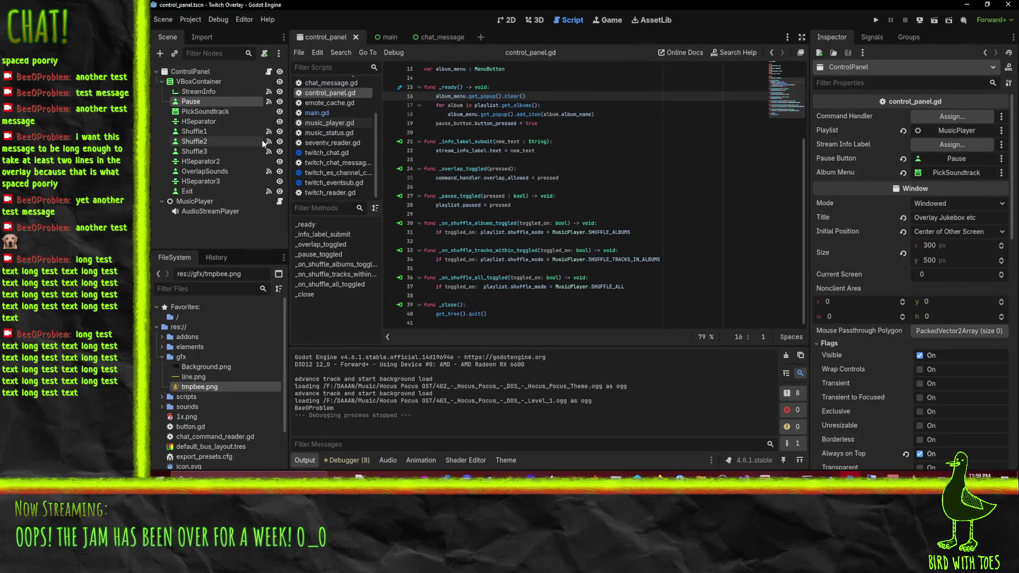
Open music_player.gd and locate the paused property on line 20.
{"action": "left_click", "coordinate": [330, 125]}
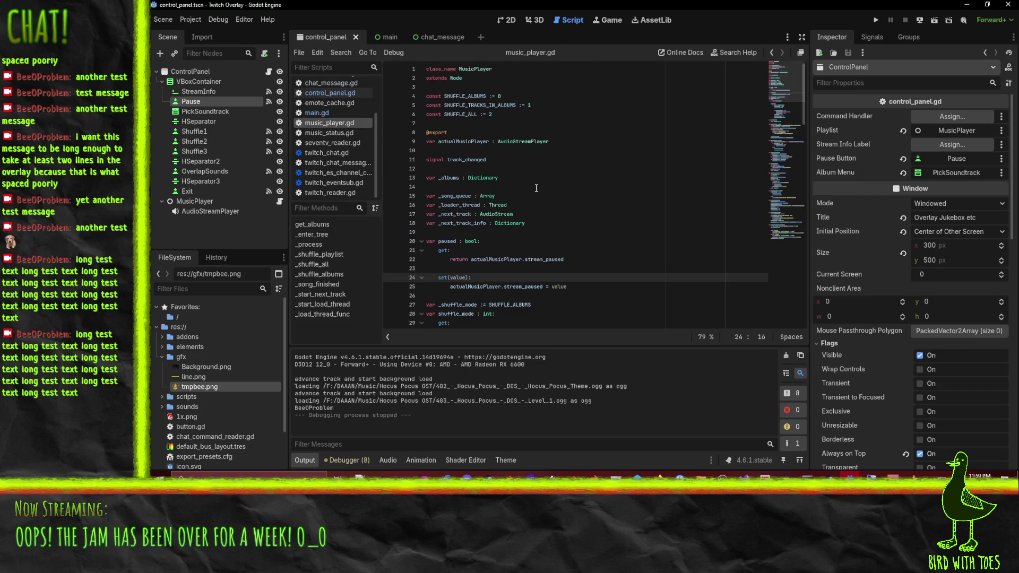
{"action": "scroll", "coordinate": [494, 123], "scroll_direction": "down", "scroll_amount": 5}
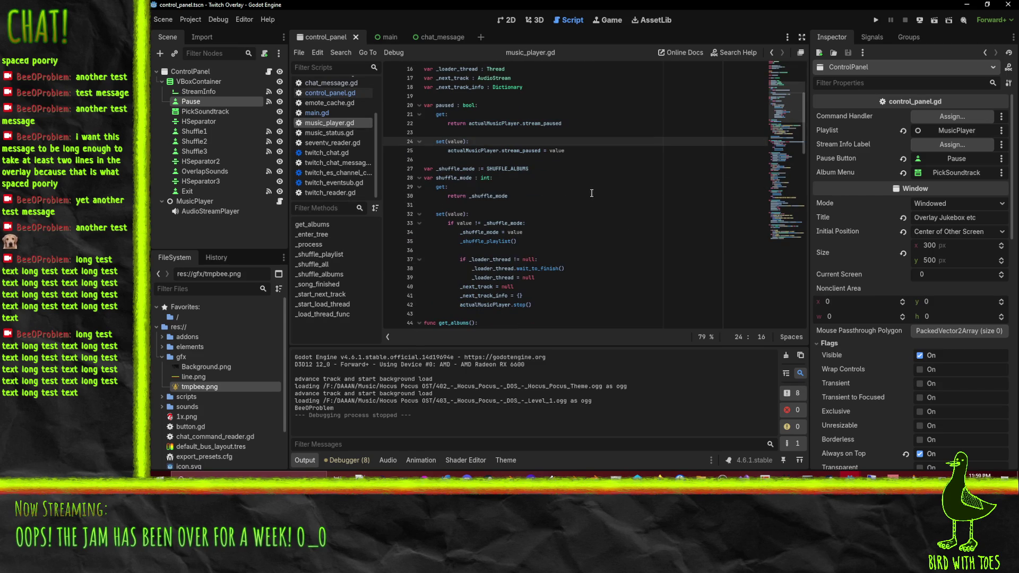
{"action": "scroll", "coordinate": [444, 201], "scroll_direction": "down", "scroll_amount": 7}
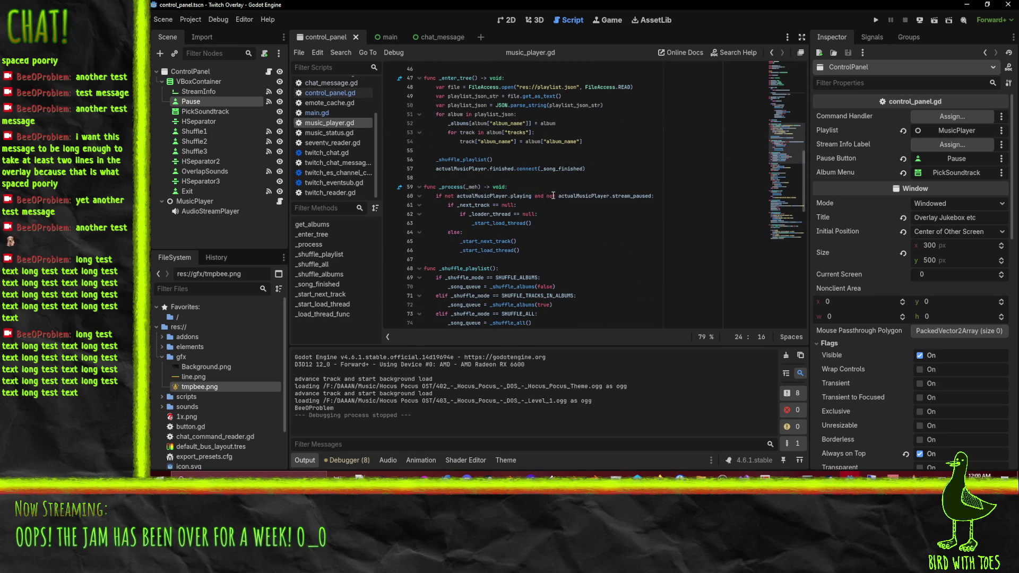
{"action": "scroll", "coordinate": [558, 239], "scroll_direction": "down", "scroll_amount": 6}
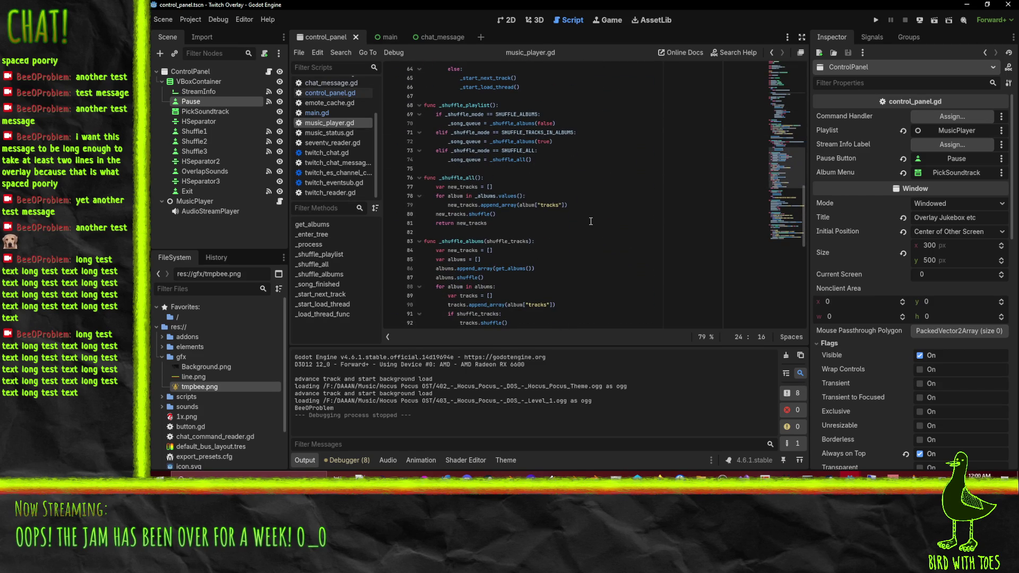
{"action": "scroll", "coordinate": [589, 227], "scroll_direction": "down", "scroll_amount": 12}
{"action": "scroll", "coordinate": [576, 183], "scroll_direction": "down", "scroll_amount": 1}
{"action": "scroll", "coordinate": [575, 183], "scroll_direction": "up", "scroll_amount": 20}
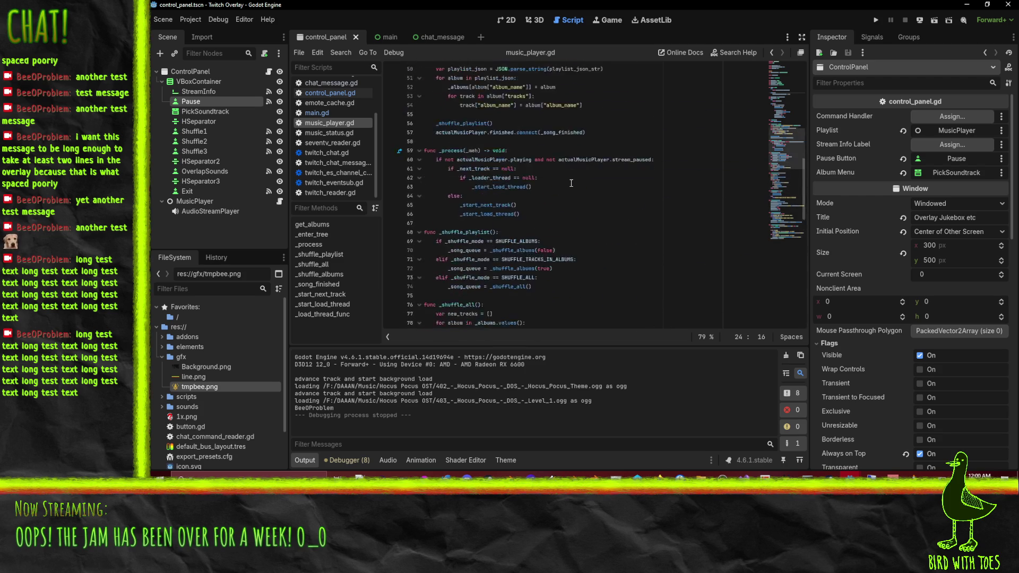
{"action": "scroll", "coordinate": [572, 184], "scroll_direction": "up", "scroll_amount": 8}
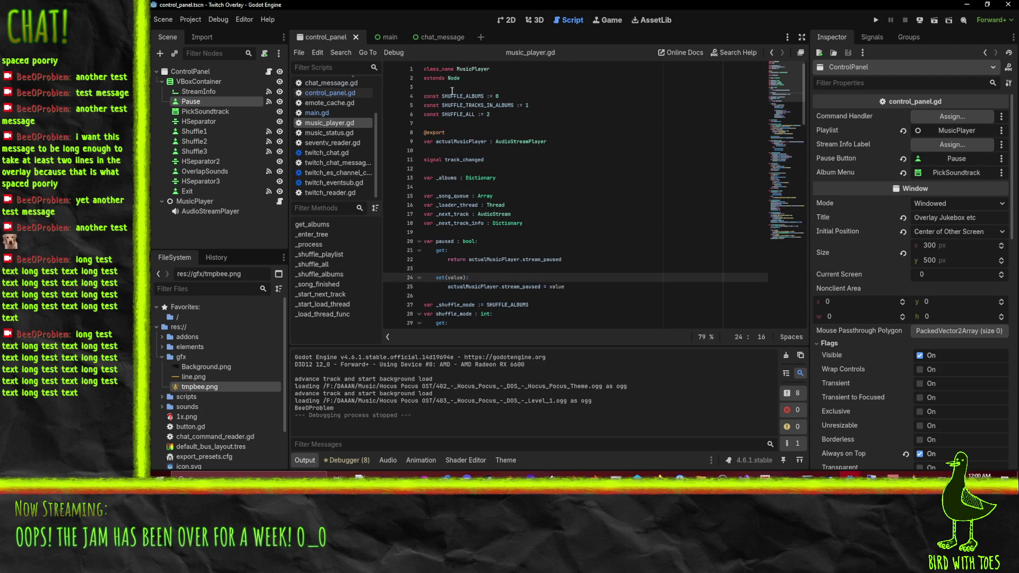
{"action": "scroll", "coordinate": [524, 237], "scroll_direction": "down", "scroll_amount": 1}
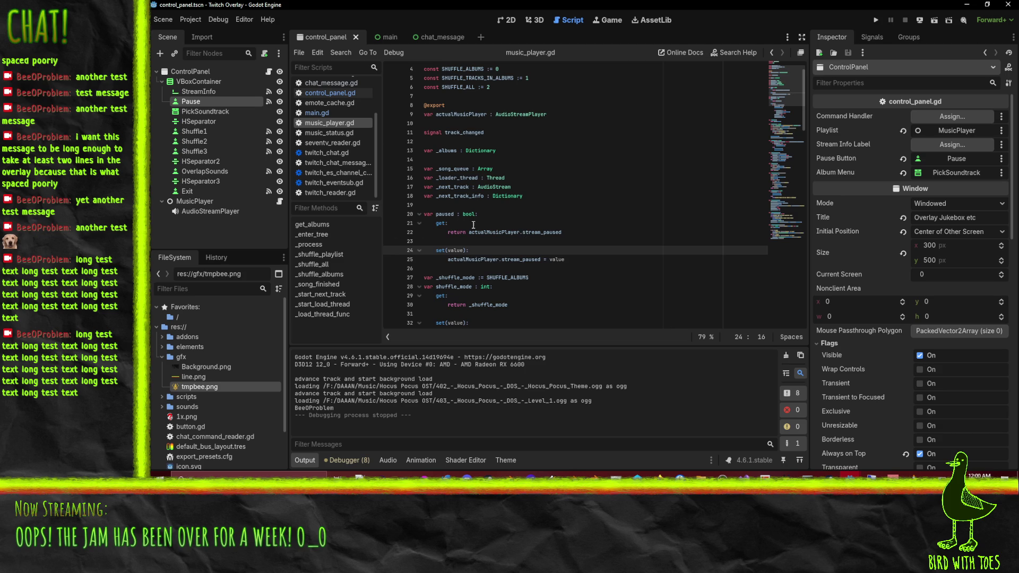
{"action": "double_click", "coordinate": [448, 214]}
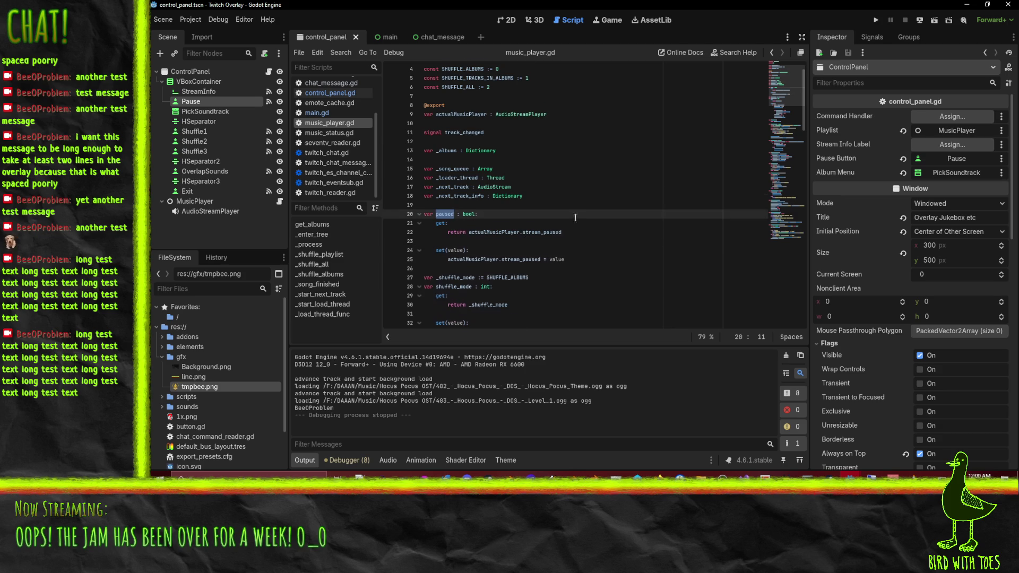
{"action": "scroll", "coordinate": [576, 215], "scroll_direction": "down", "scroll_amount": 4}
{"action": "scroll", "coordinate": [572, 223], "scroll_direction": "up", "scroll_amount": 3}
Declare var _paused : bool just above the paused property.
{"action": "left_click", "coordinate": [433, 186]}
{"action": "key", "text": "Up"}
{"action": "key", "text": "Return"}
{"action": "type", "text": "var _paused : boo"}
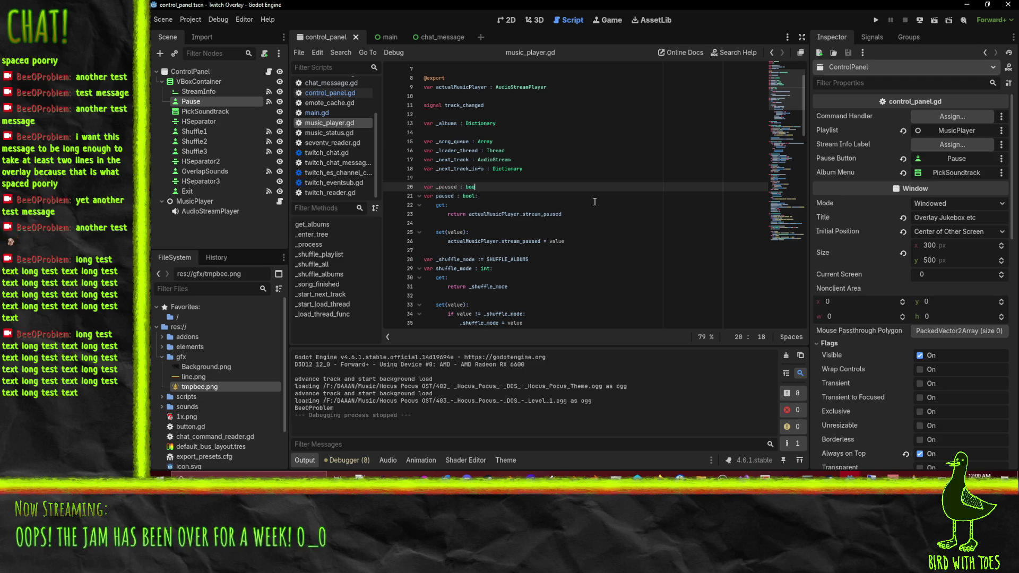
{"action": "key", "text": "Escape"}
Make the setter assign _paused = value and the getter return _paused, then save.
{"action": "key", "text": "Down"}
{"action": "key", "text": "Down"}
{"action": "key", "text": "Down"}
{"action": "key", "text": "Down"}
{"action": "key", "text": "Down"}
{"action": "key", "text": "End"}
{"action": "key", "text": "Return"}
{"action": "type", "text": "_paused = "}
{"action": "type", "text": "true"}
{"action": "key", "text": "BackSpace"}
{"action": "key", "text": "BackSpace"}
{"action": "key", "text": "BackSpace"}
{"action": "type", "text": "value"}
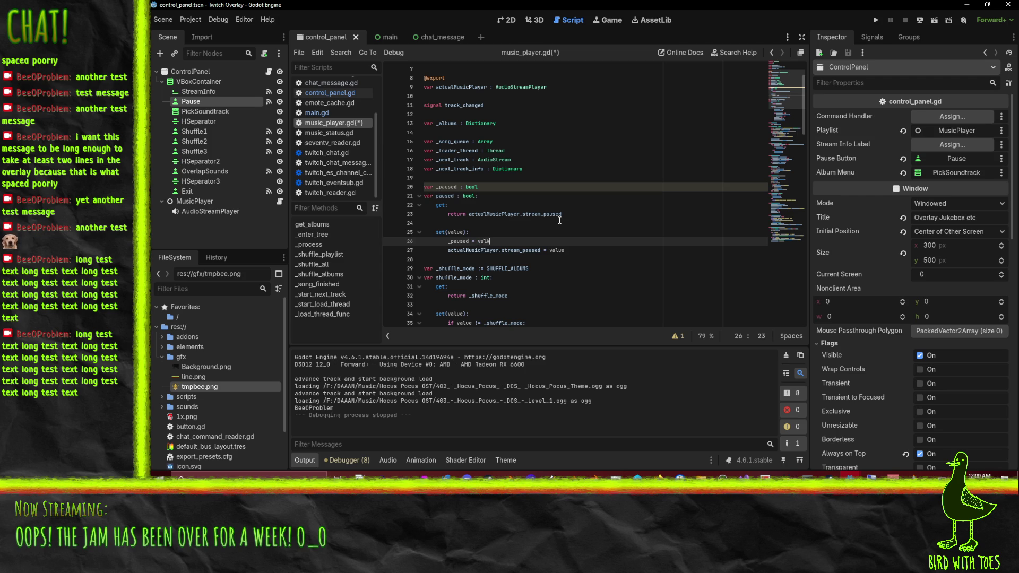
{"action": "key", "text": "Home"}
{"action": "key", "text": "Home"}
{"action": "mouse_move", "coordinate": [468, 214]}
{"action": "left_mouse_down"}
{"action": "mouse_move", "coordinate": [552, 215]}
{"action": "mouse_move", "coordinate": [543, 220]}
{"action": "left_mouse_up"}
{"action": "key", "text": "shift+Left"}
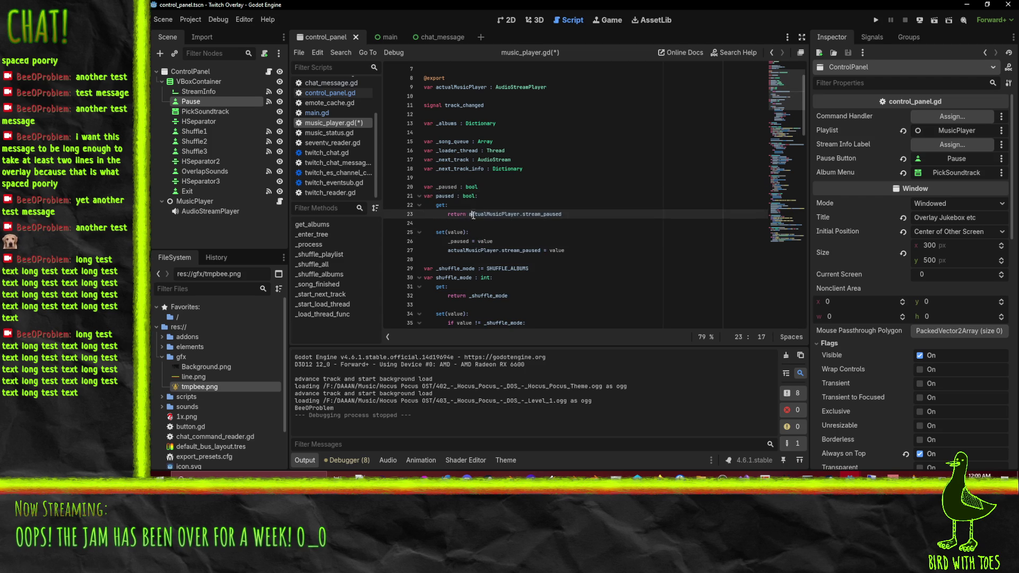
{"action": "type", "text": "_paused"}
{"action": "key", "text": "ctrl+s"}
Collapse the shuffle_mode property block and the _enter_tree function.
{"action": "double_click", "coordinate": [459, 241]}
{"action": "scroll", "coordinate": [659, 251], "scroll_direction": "down", "scroll_amount": 5}
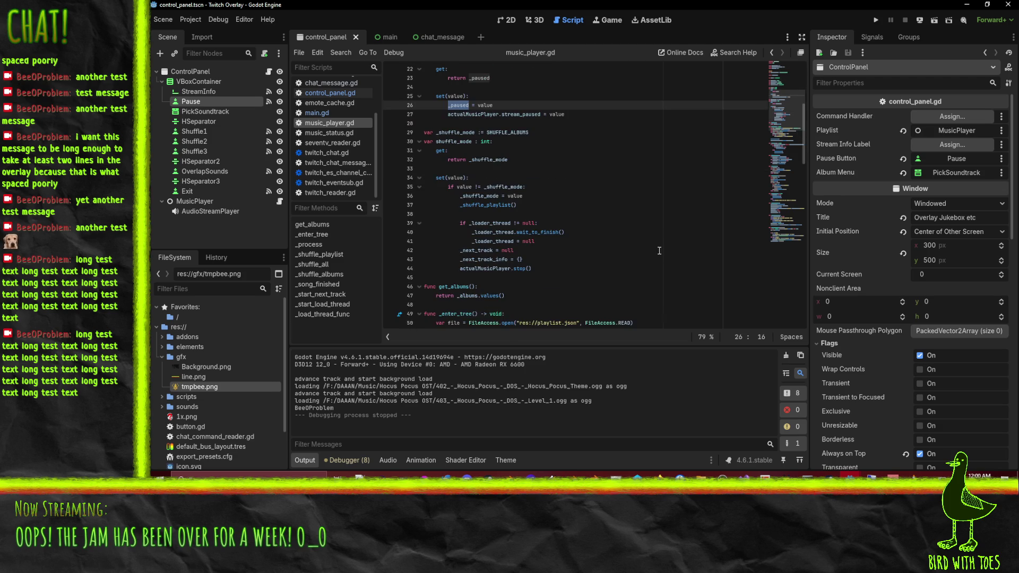
{"action": "left_click", "coordinate": [420, 141]}
{"action": "scroll", "coordinate": [528, 214], "scroll_direction": "down", "scroll_amount": 3}
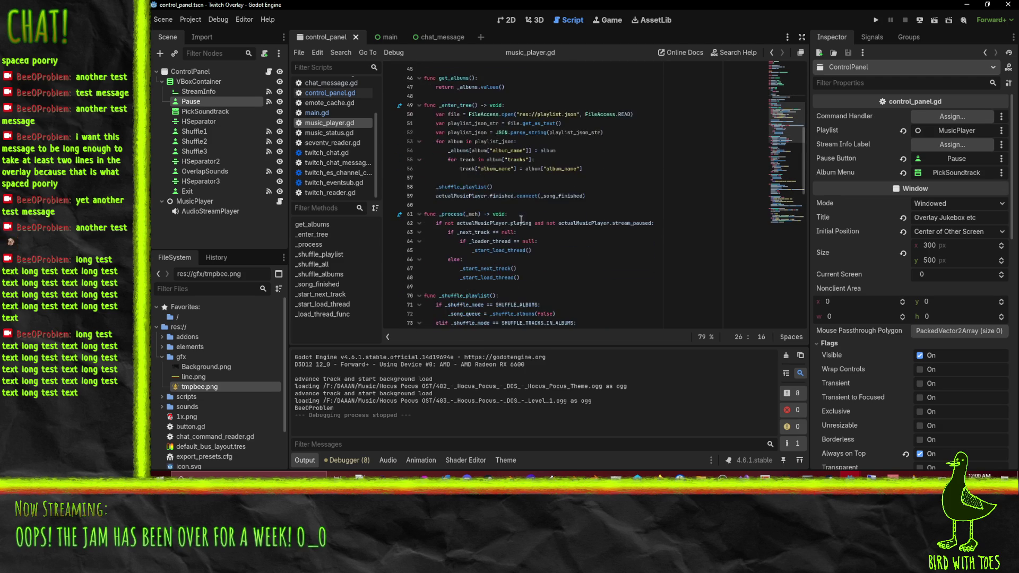
{"action": "scroll", "coordinate": [433, 111], "scroll_direction": "up", "scroll_amount": 2}
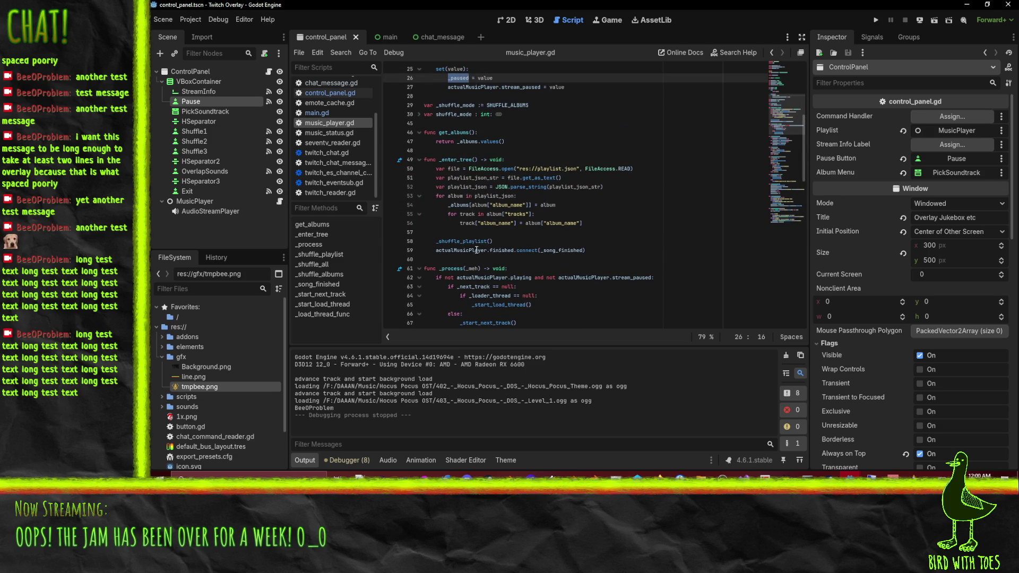
{"action": "left_click", "coordinate": [598, 249]}
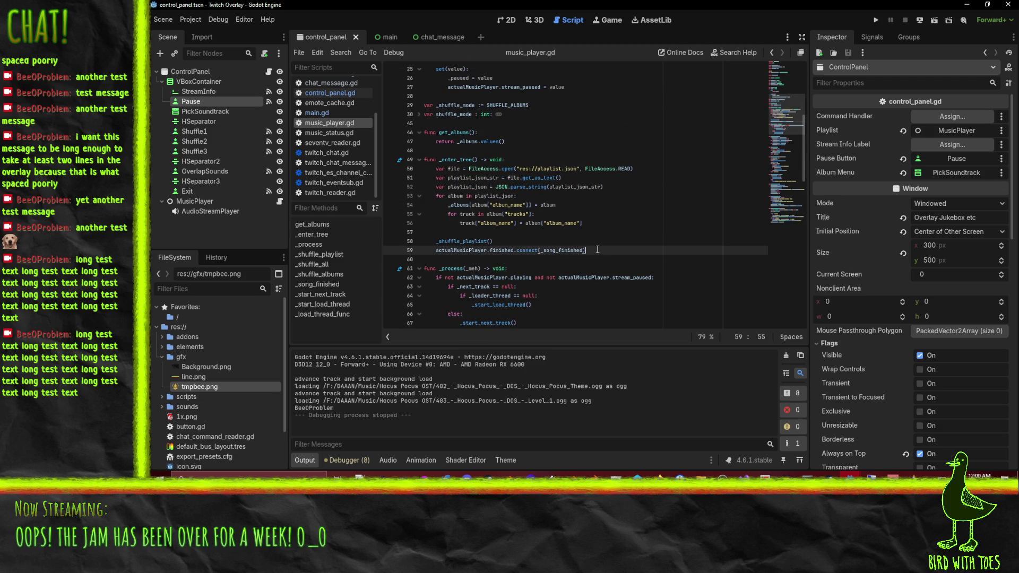
{"action": "left_click", "coordinate": [420, 159]}
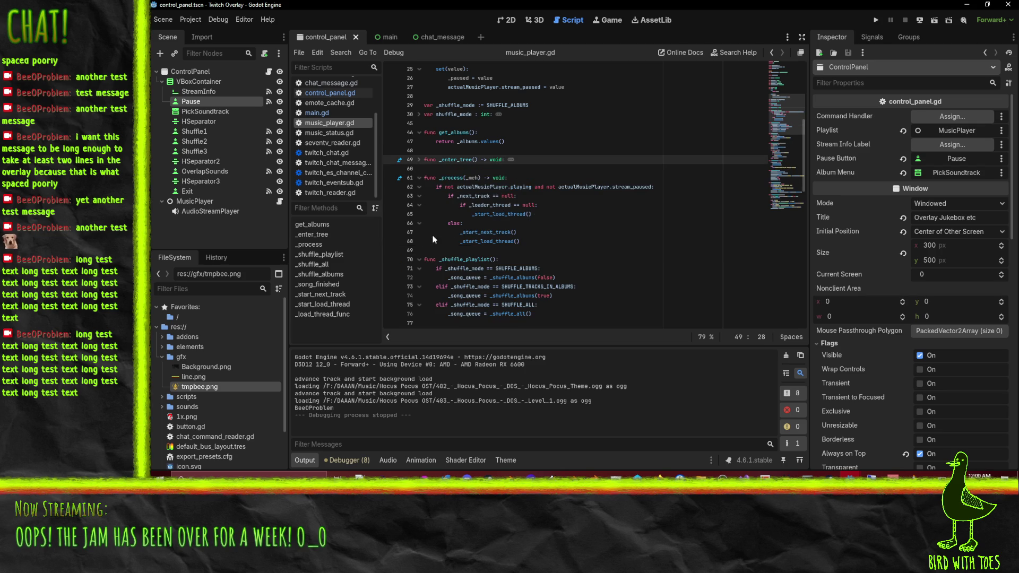
Change line 62 to check not (actualMusicPlayer.stream_paused or _paused), then save.
{"action": "left_click", "coordinate": [504, 232]}
{"action": "double_click", "coordinate": [489, 241]}
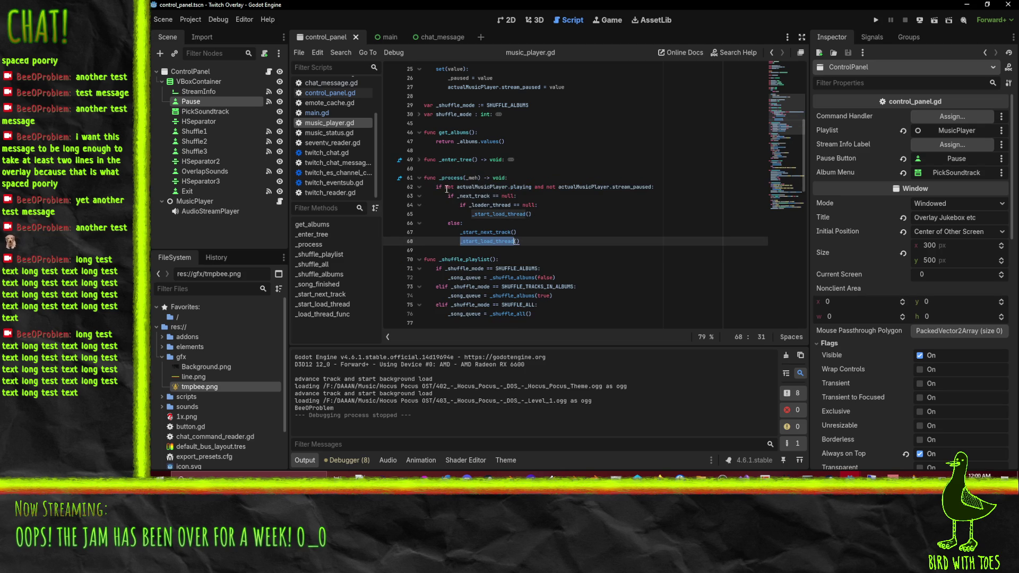
{"action": "left_click", "coordinate": [456, 186]}
{"action": "left_click", "coordinate": [617, 188]}
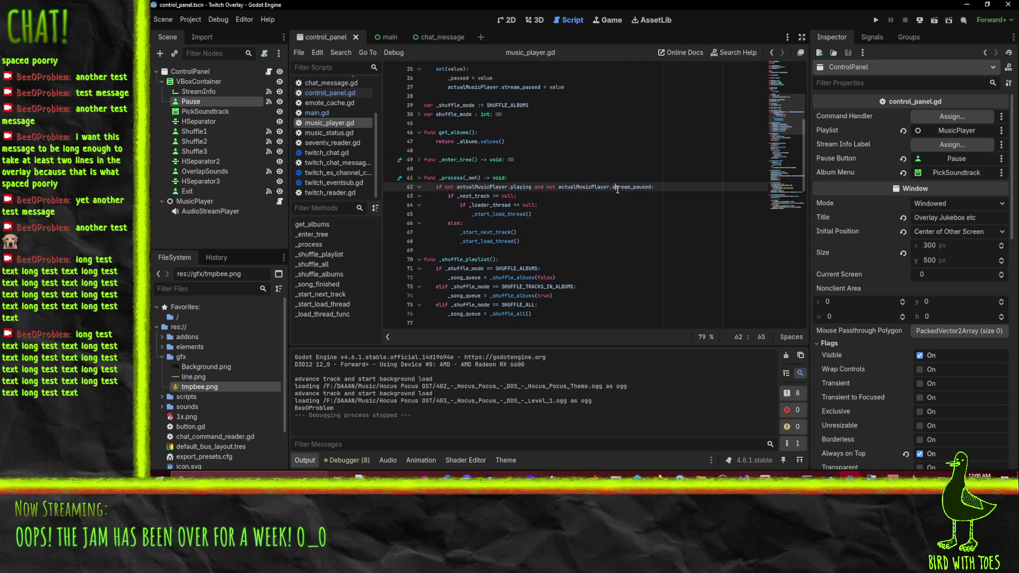
{"action": "left_click", "coordinate": [654, 188]}
{"action": "left_click", "coordinate": [560, 188]}
{"action": "type", "text": "("}
{"action": "type", "text": " or _paused)"}
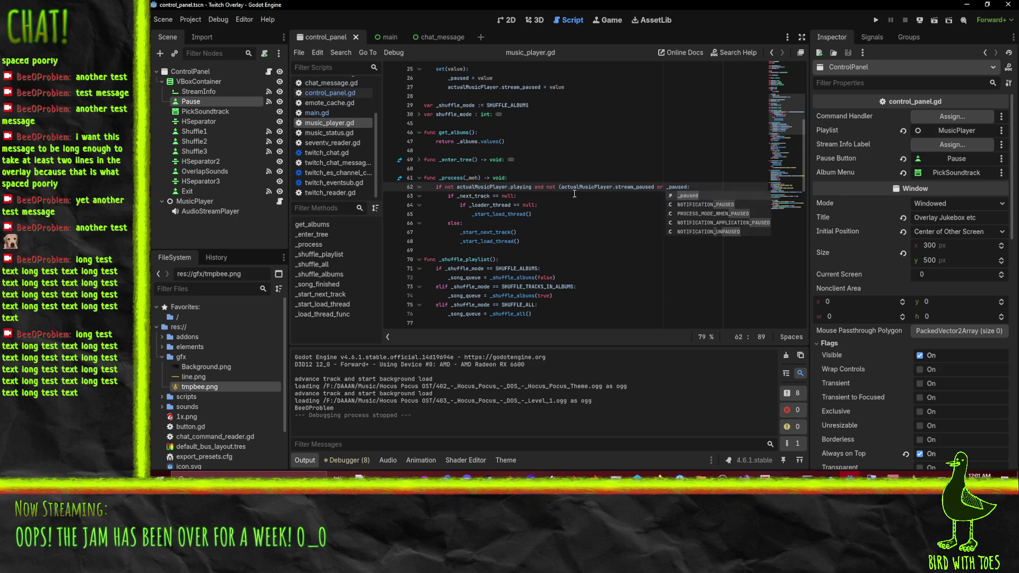
{"action": "left_click", "coordinate": [566, 202]}
{"action": "scroll", "coordinate": [584, 233], "scroll_direction": "up", "scroll_amount": 1}
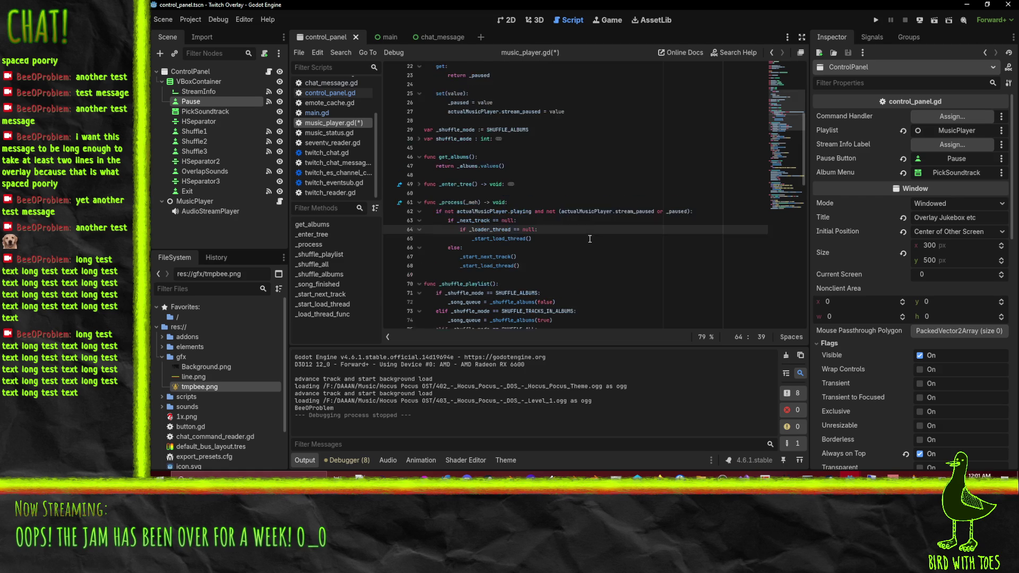
{"action": "key", "text": "ctrl+s"}
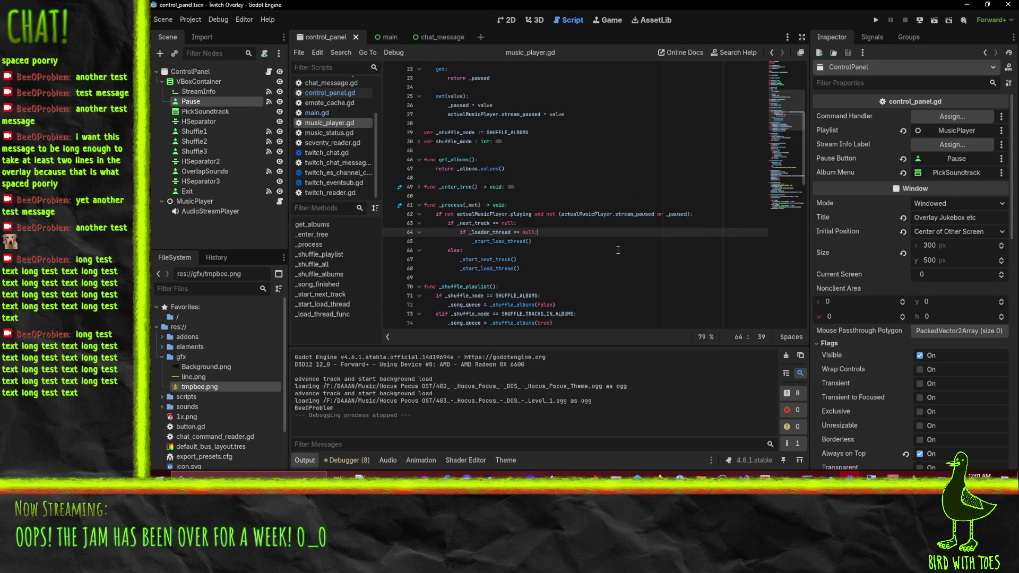
{"action": "scroll", "coordinate": [618, 251], "scroll_direction": "up", "scroll_amount": 1}
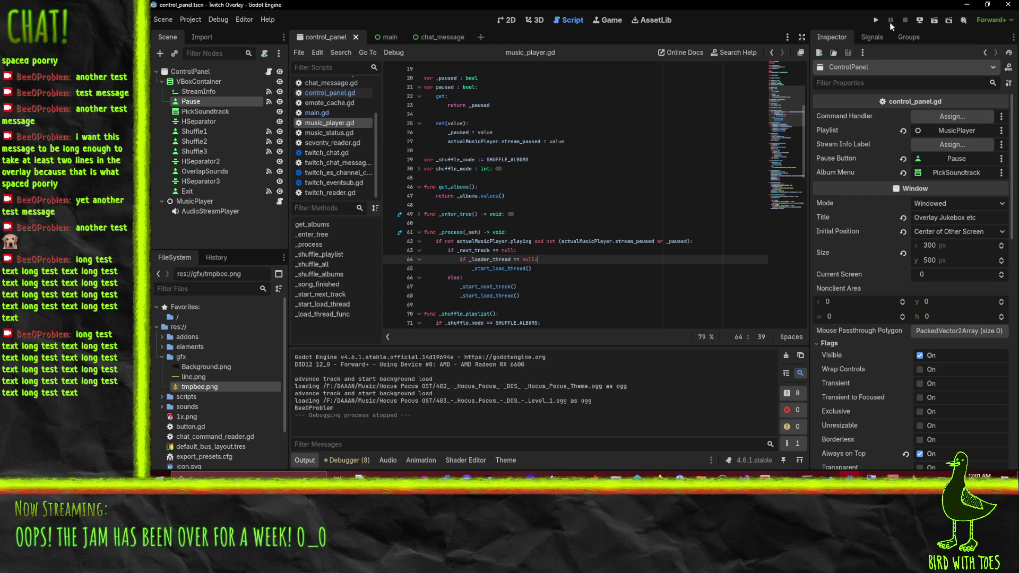
Pause the music in the running Overlay Jukebox, then restore the Godot editor from the taskbar.
{"action": "left_click", "coordinate": [967, 5]}
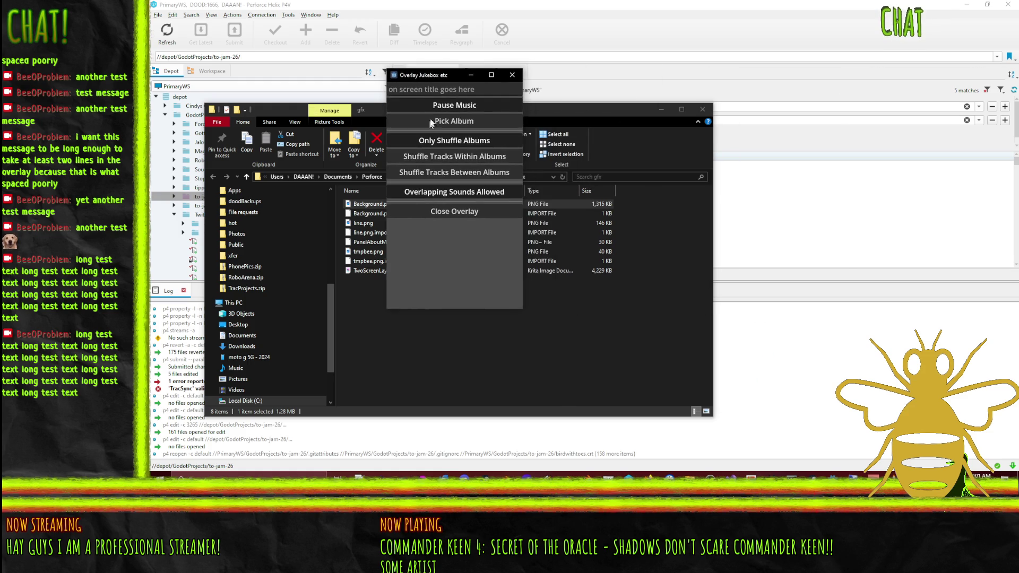
{"action": "left_click", "coordinate": [447, 111]}
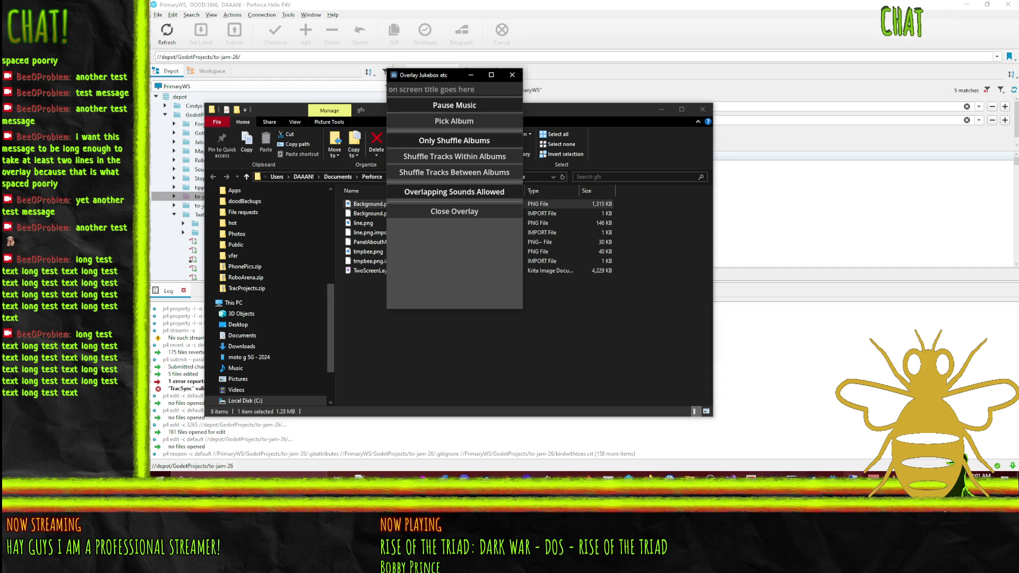
{"action": "left_click", "coordinate": [928, 474]}
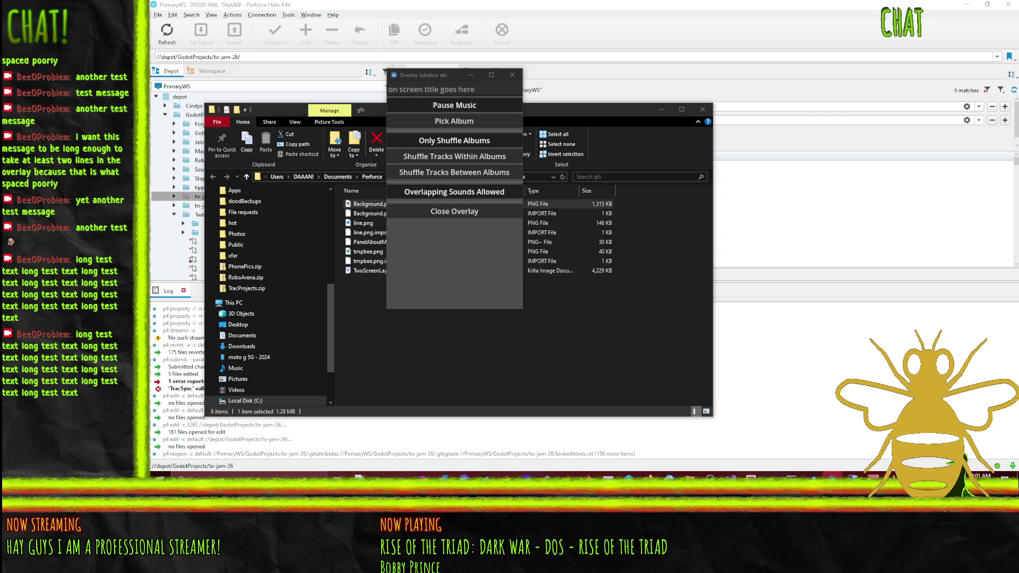
{"action": "mouse_move", "coordinate": [833, 476]}
{"action": "left_click", "coordinate": [834, 476]}
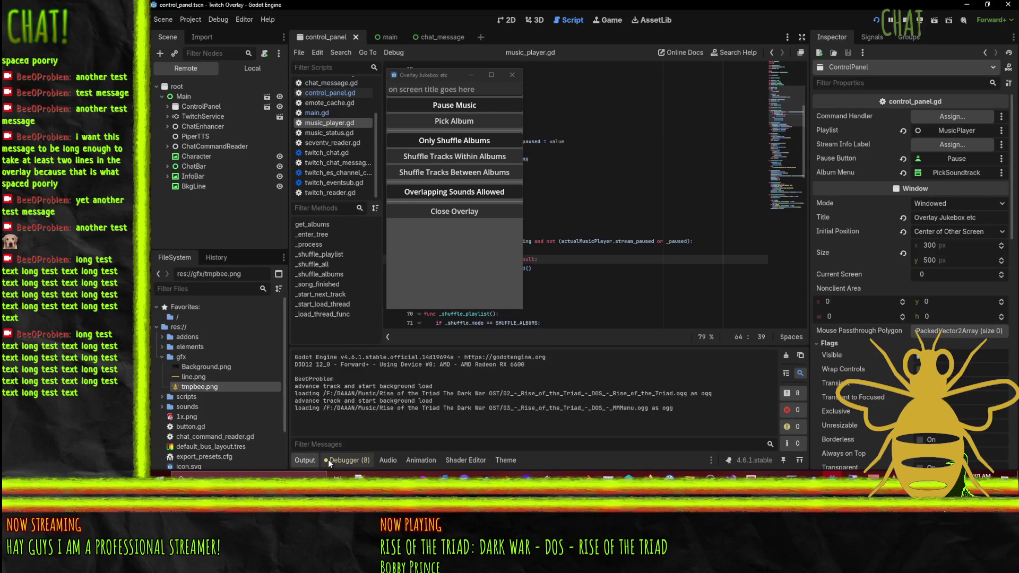
Show the Errors list in the Debugger panel.
{"action": "left_click", "coordinate": [328, 459]}
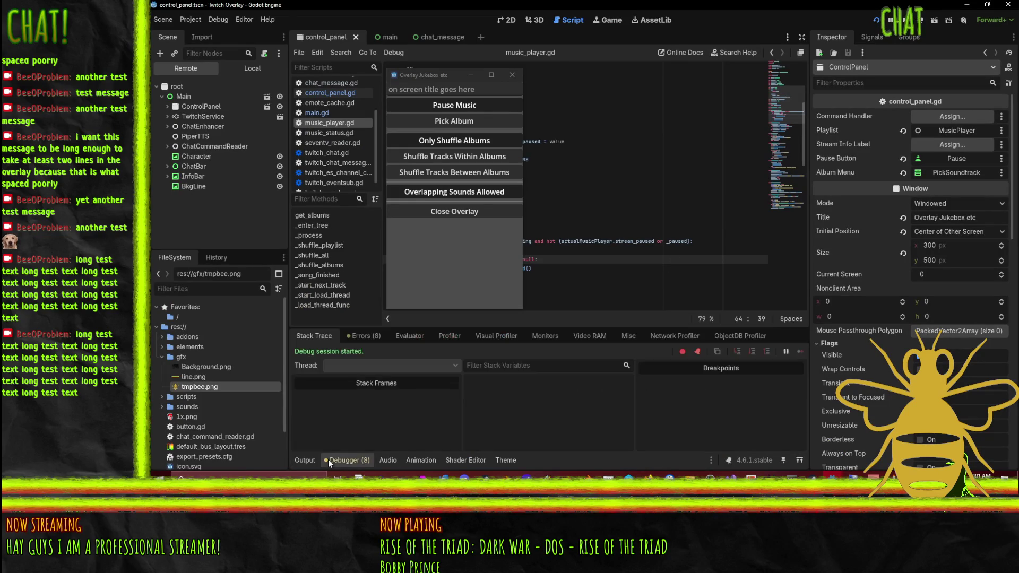
{"action": "left_click", "coordinate": [361, 334]}
{"action": "scroll", "coordinate": [446, 420], "scroll_direction": "down", "scroll_amount": 3}
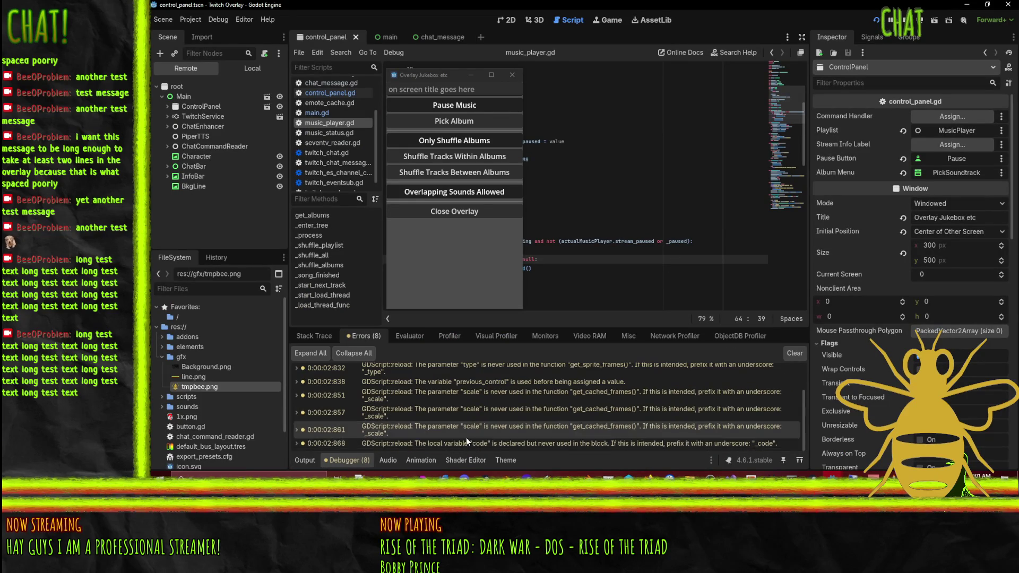
Move the Overlay Jukebox window off the code and press Pause Music again.
{"action": "left_click", "coordinate": [453, 106]}
{"action": "left_click_drag", "start_coordinate": [424, 76], "coordinate": [610, 111]}
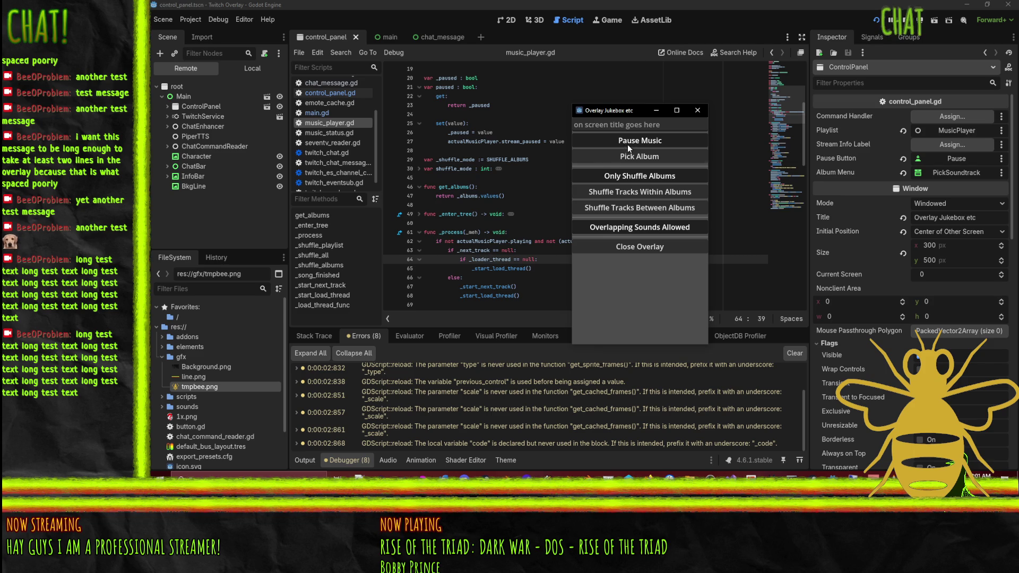
{"action": "left_click", "coordinate": [625, 142]}
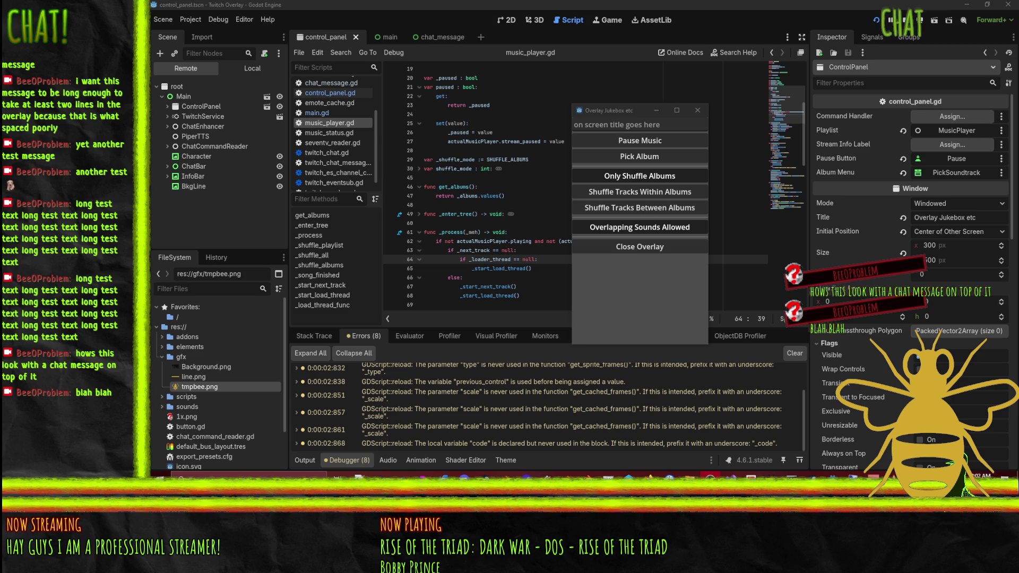
{"action": "key", "text": "alt+Tab"}
Reposition the OBS window and clear the jukebox to inspect the live stream preview.
{"action": "left_click_drag", "start_coordinate": [214, 48], "coordinate": [415, 72]}
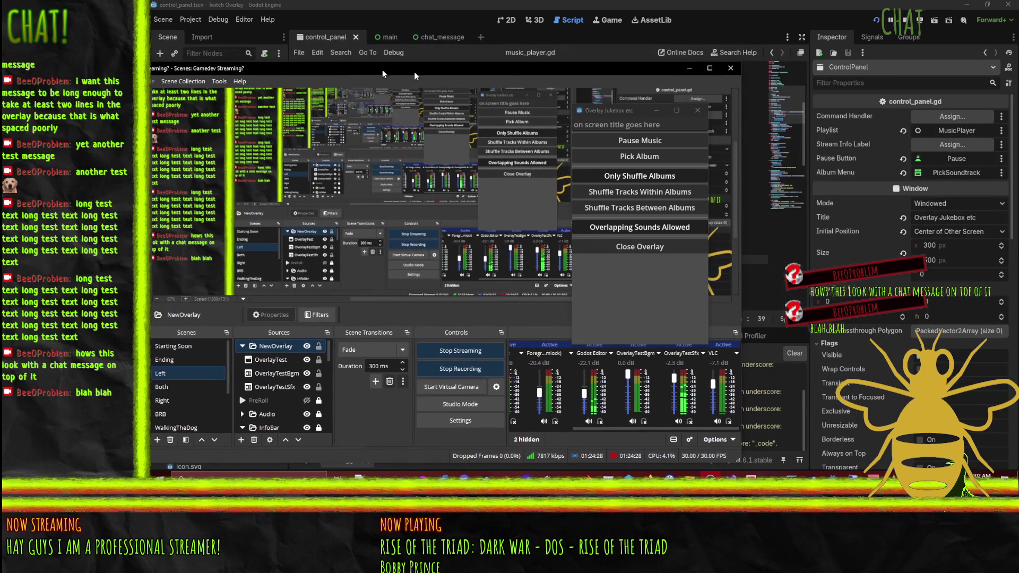
{"action": "left_click", "coordinate": [616, 110]}
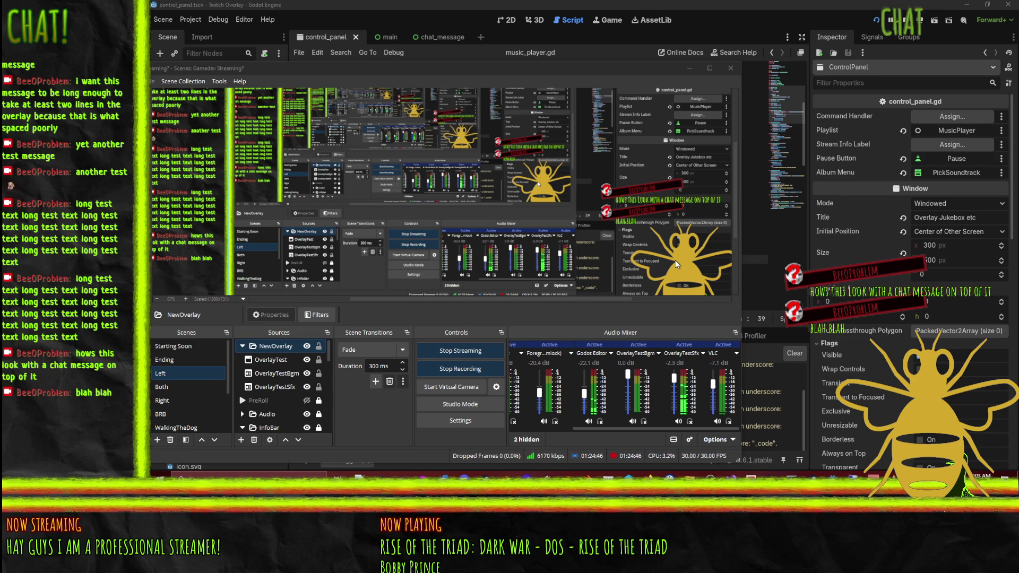
{"action": "mouse_move", "coordinate": [385, 70]}
{"action": "left_mouse_down"}
{"action": "mouse_move", "coordinate": [531, 79]}
{"action": "mouse_move", "coordinate": [492, 78]}
{"action": "mouse_move", "coordinate": [491, 97]}
{"action": "mouse_move", "coordinate": [501, 60]}
{"action": "mouse_move", "coordinate": [583, 164]}
{"action": "mouse_move", "coordinate": [534, 220]}
{"action": "mouse_move", "coordinate": [408, 161]}
{"action": "mouse_move", "coordinate": [423, 113]}
{"action": "mouse_move", "coordinate": [444, 84]}
{"action": "mouse_move", "coordinate": [490, 70]}
{"action": "mouse_move", "coordinate": [542, 94]}
{"action": "mouse_move", "coordinate": [585, 138]}
{"action": "mouse_move", "coordinate": [562, 234]}
{"action": "mouse_move", "coordinate": [538, 254]}
{"action": "mouse_move", "coordinate": [435, 242]}
{"action": "mouse_move", "coordinate": [382, 204]}
{"action": "mouse_move", "coordinate": [378, 127]}
{"action": "mouse_move", "coordinate": [480, 134]}
{"action": "mouse_move", "coordinate": [1018, 51]}
{"action": "mouse_move", "coordinate": [824, 51]}
{"action": "mouse_move", "coordinate": [1018, 51]}
{"action": "left_mouse_up"}
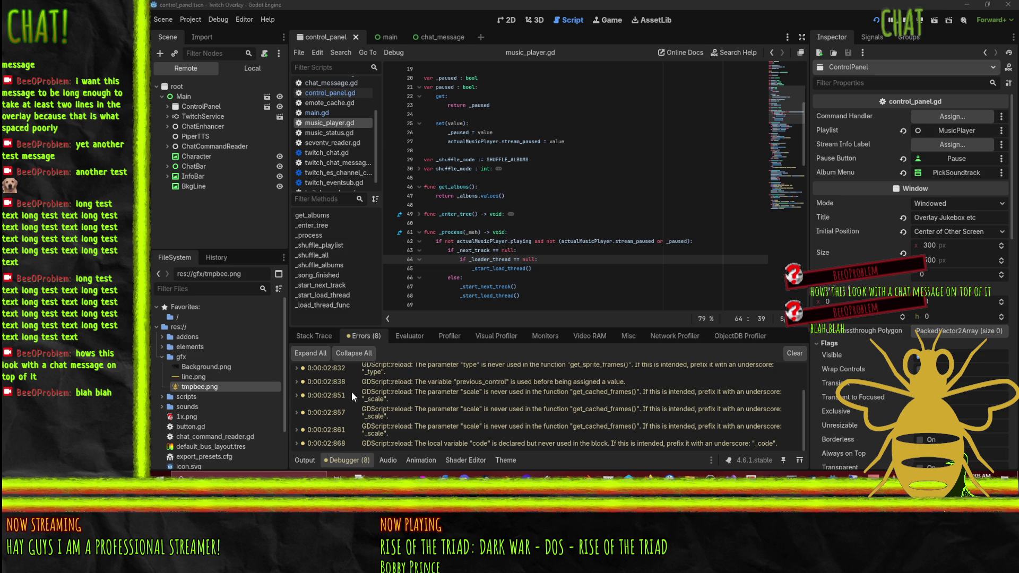
Set the jukebox description to 'This is a new descriptoin'.
{"action": "mouse_move", "coordinate": [881, 140]}
{"action": "left_mouse_down"}
{"action": "mouse_move", "coordinate": [575, 139]}
{"action": "mouse_move", "coordinate": [617, 142]}
{"action": "mouse_move", "coordinate": [623, 128]}
{"action": "left_mouse_up"}
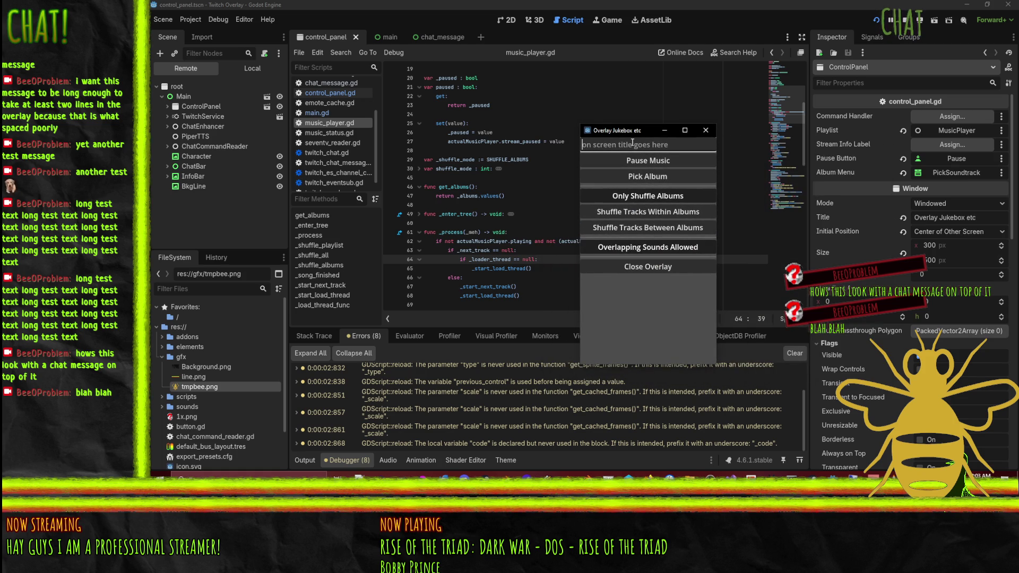
{"action": "type", "text": "This is a new de"}
{"action": "type", "text": "scriptoin"}
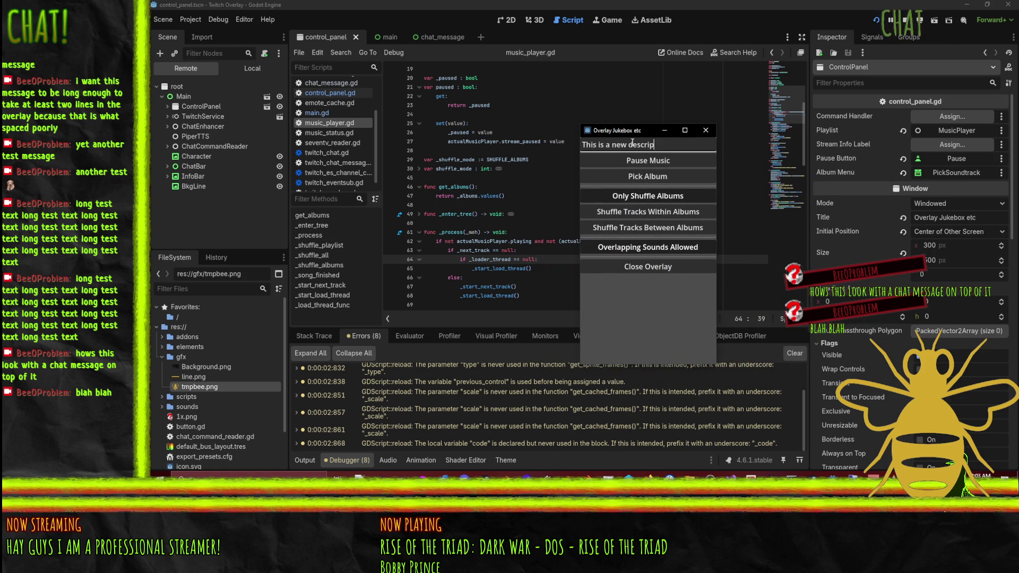
{"action": "key", "text": "Return"}
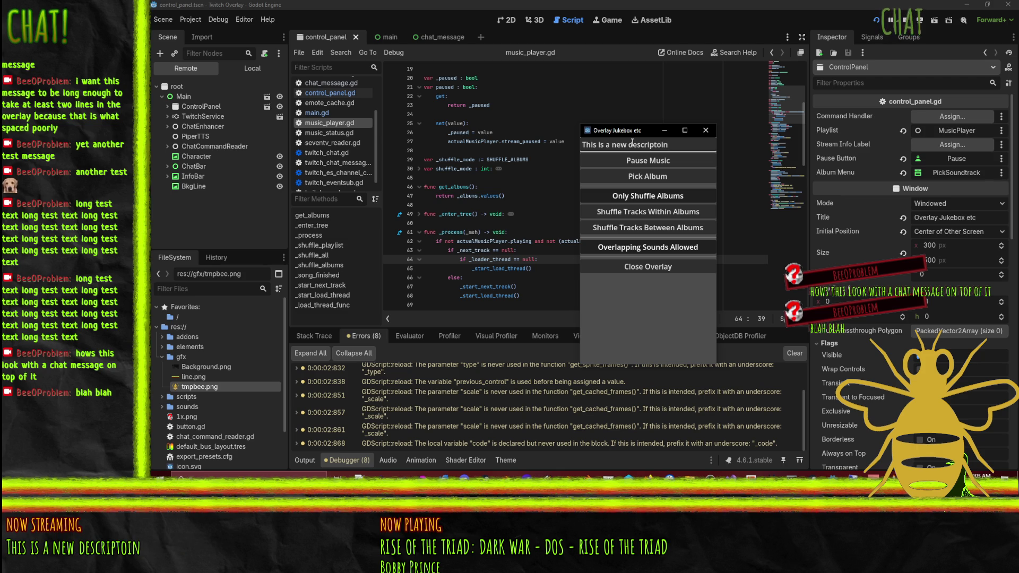
Replace the description with 'I WISH I KNEW HOW TO TYPE WITHOUT TYPOS'.
{"action": "left_click_drag", "start_coordinate": [688, 147], "coordinate": [390, 123]}
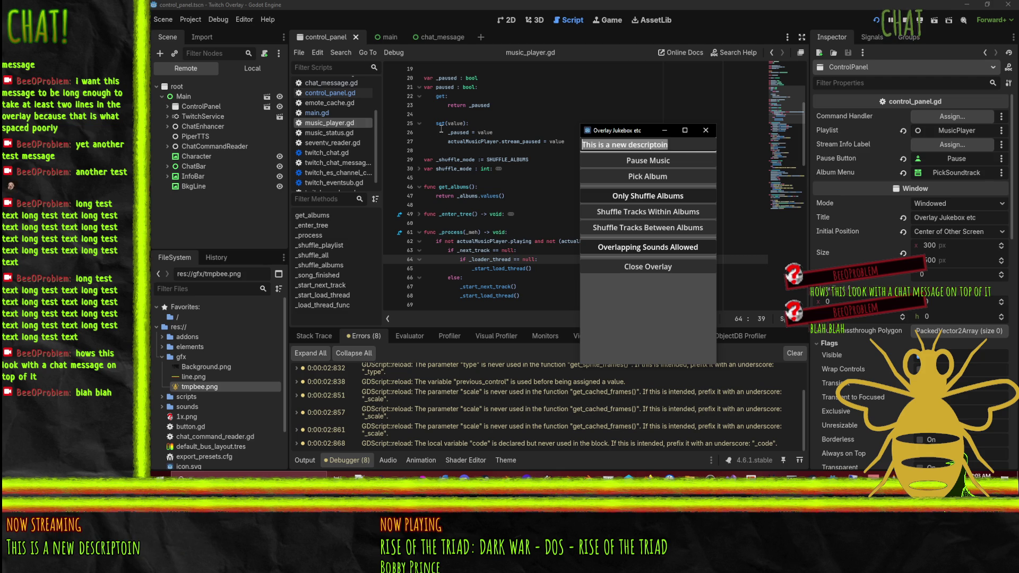
{"action": "type", "text": "I WISH I KEN"}
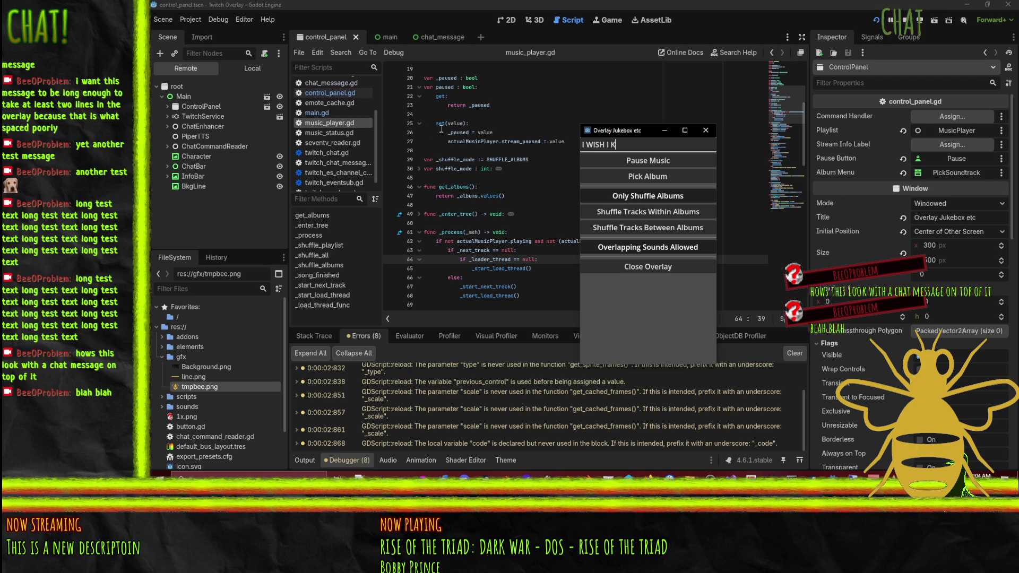
{"action": "key", "text": "BackSpace"}
{"action": "key", "text": "BackSpace"}
{"action": "type", "text": "NEW HOW T"}
{"action": "type", "text": "O TYPE WITHOUT TY"}
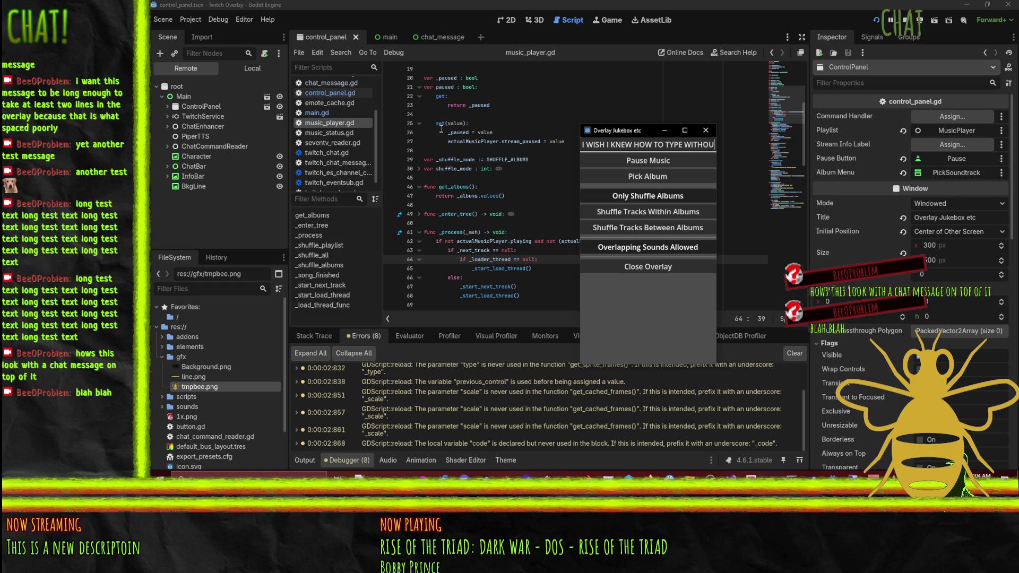
{"action": "type", "text": "POS"}
{"action": "key", "text": "Return"}
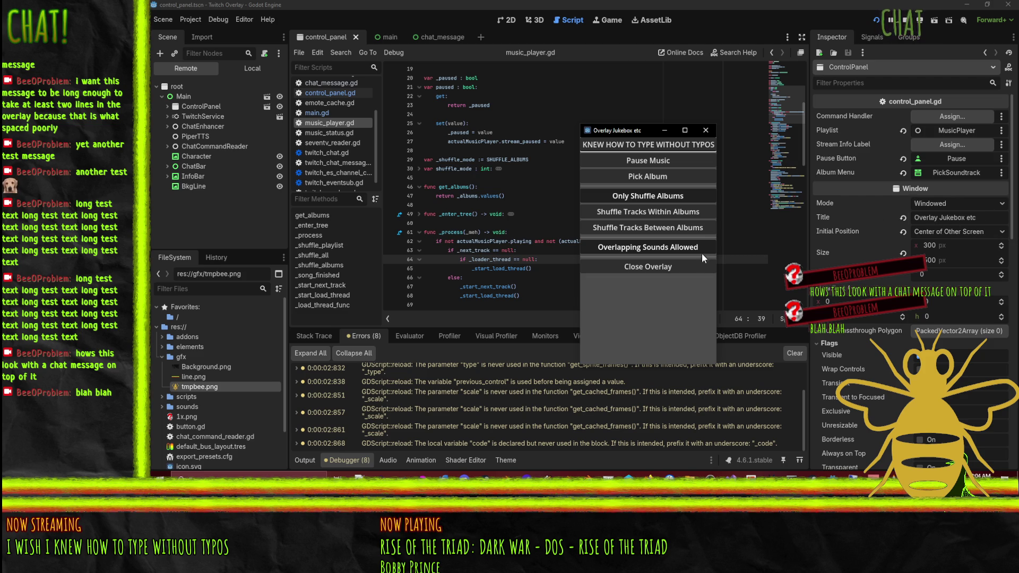
{"action": "left_click", "coordinate": [710, 475]}
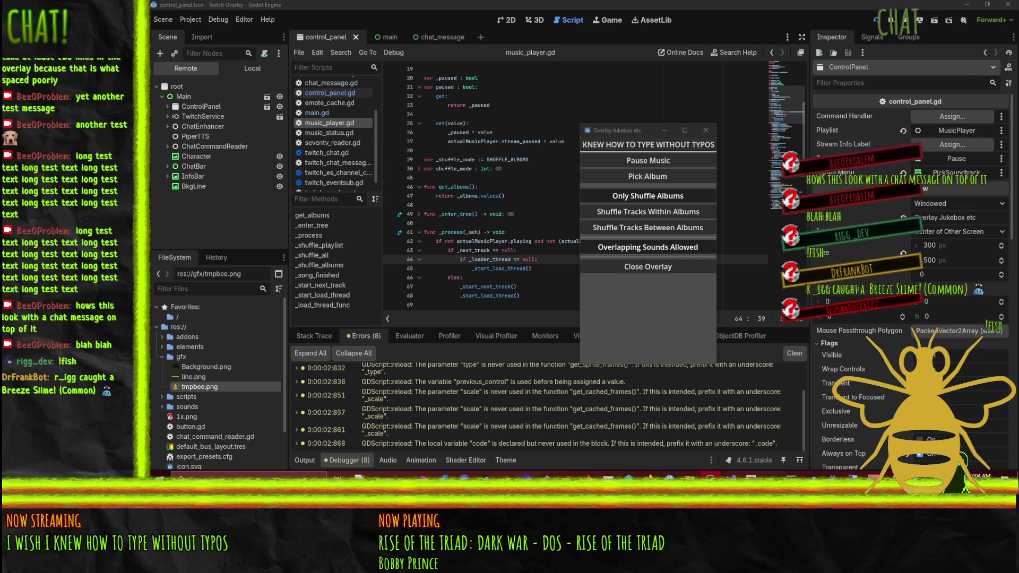
Bring the Godot editor window in front of the Overlay Jukebox window.
{"action": "left_click", "coordinate": [217, 207]}
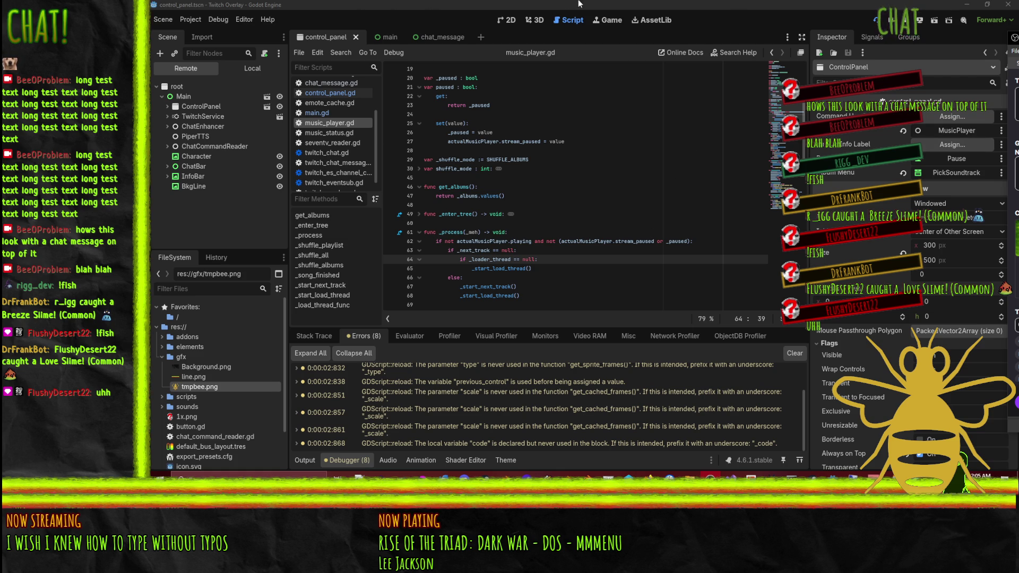
Stop the running overlay project with F8 and return to the Godot editor.
{"action": "left_click", "coordinate": [615, 5]}
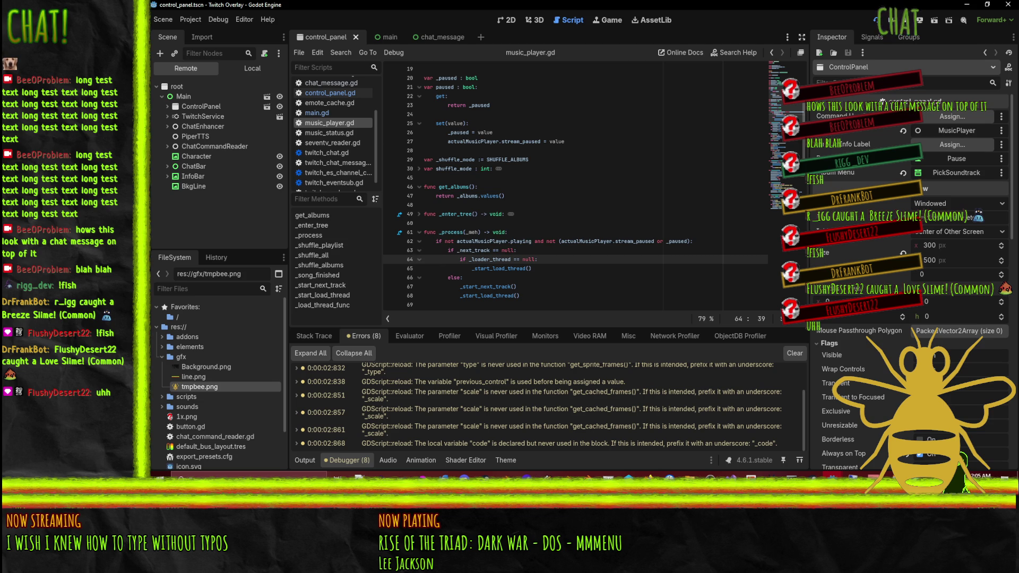
{"action": "key", "text": "alt+Tab"}
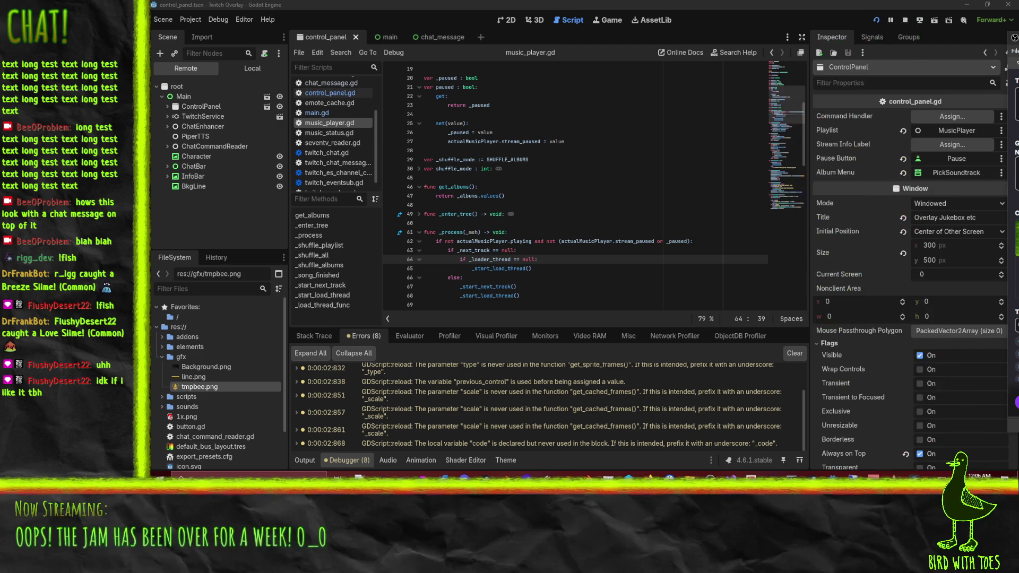
{"action": "key", "text": "F8"}
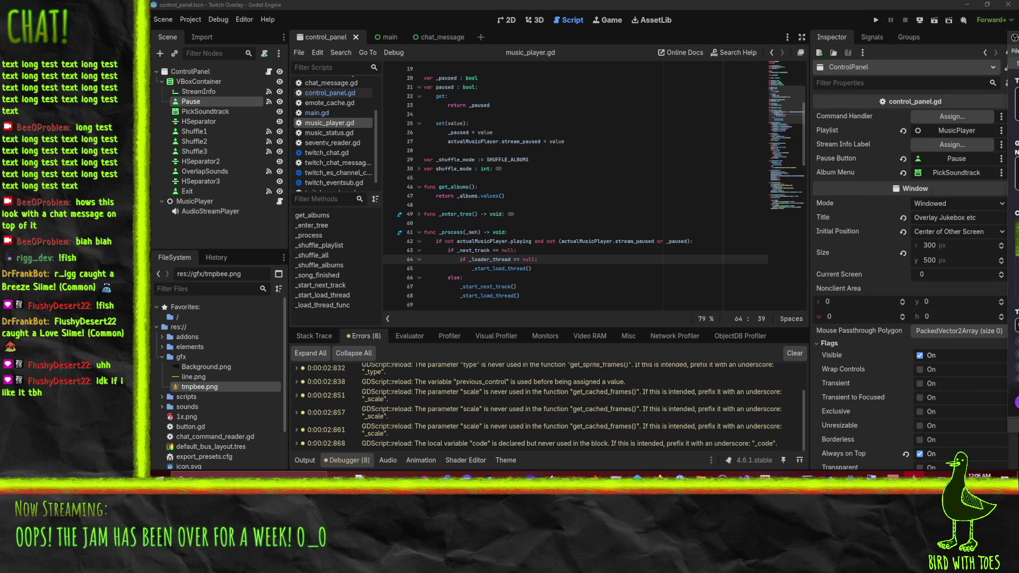
{"action": "key", "text": "XF86AudioLowerVolume"}
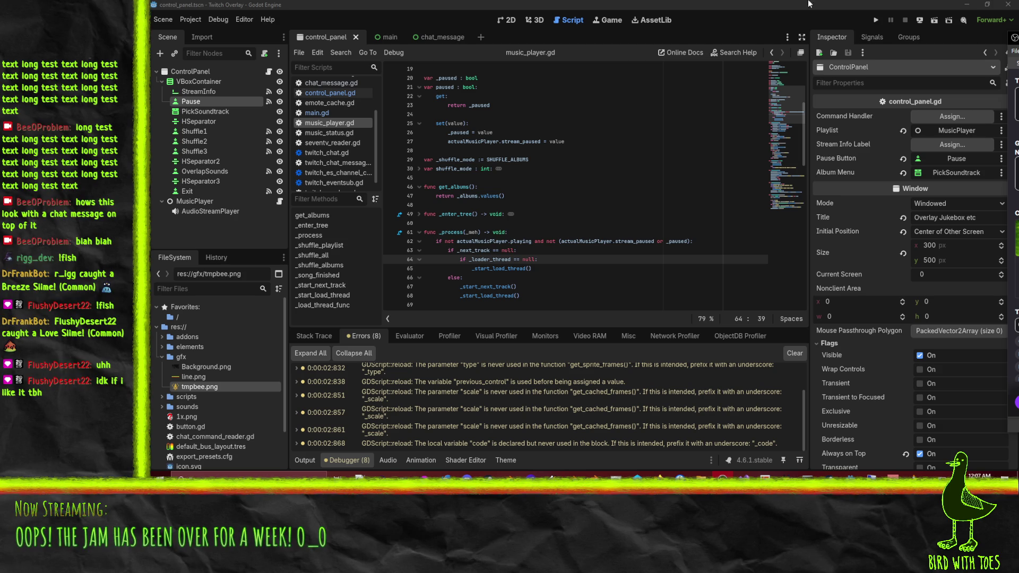
{"action": "left_click", "coordinate": [706, 2]}
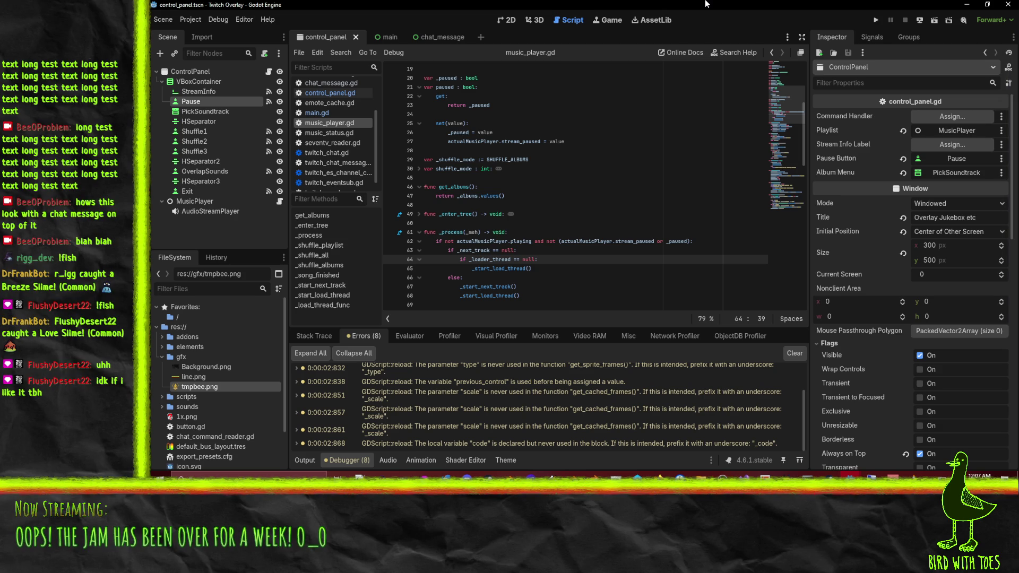
Switch to the 2D view and open main.tscn, framing the whole overlay layout.
{"action": "left_click", "coordinate": [507, 20]}
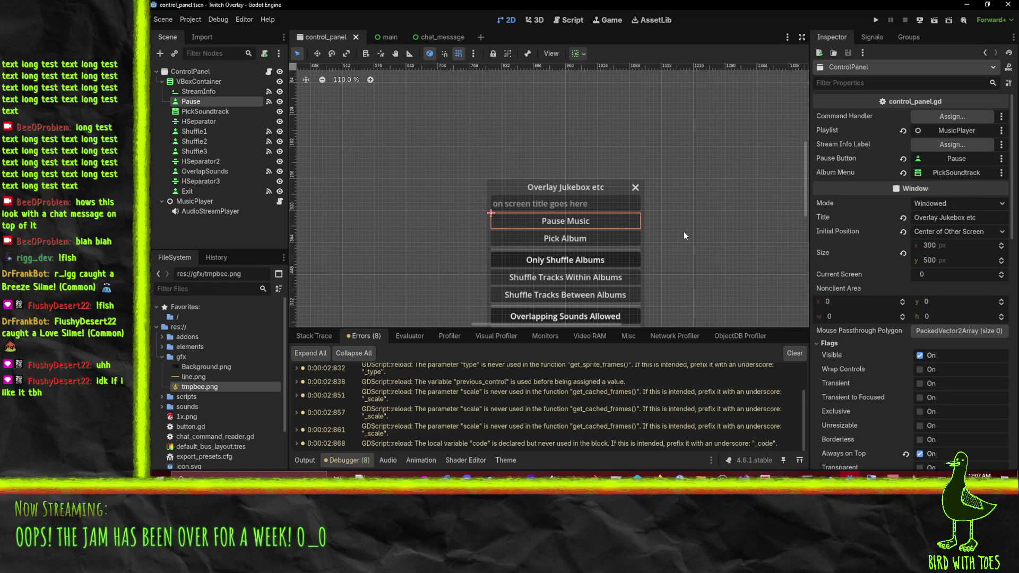
{"action": "left_click_drag", "start_coordinate": [702, 231], "coordinate": [678, 144]}
{"action": "scroll", "coordinate": [677, 143], "scroll_direction": "down", "scroll_amount": 2}
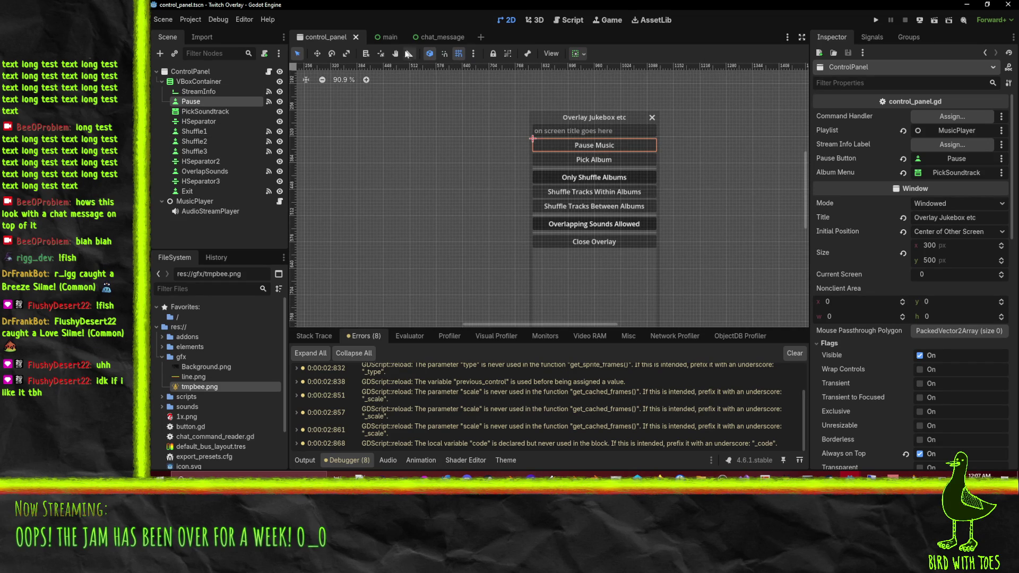
{"action": "left_click", "coordinate": [394, 37]}
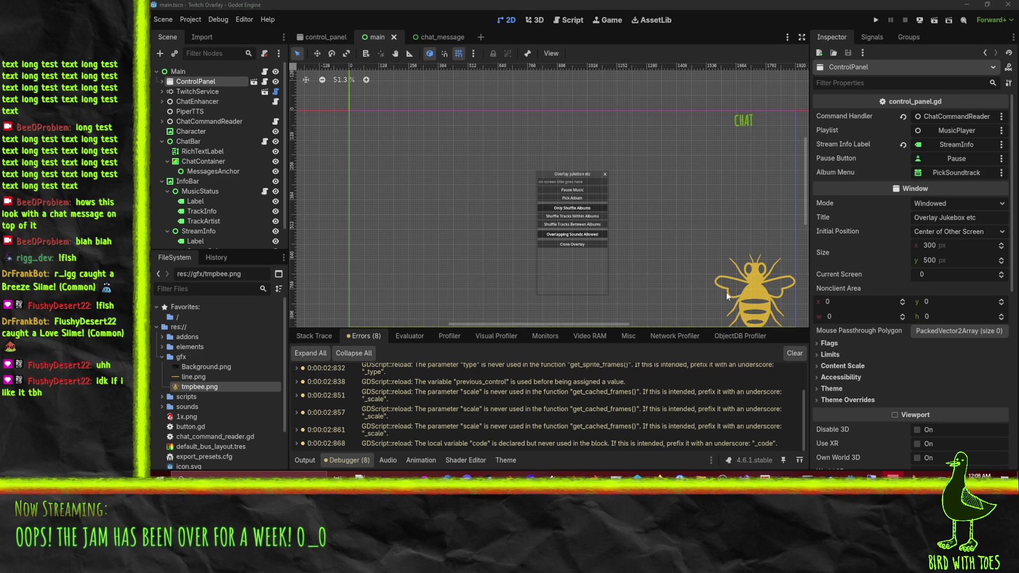
{"action": "left_click_drag", "start_coordinate": [696, 214], "coordinate": [580, 211]}
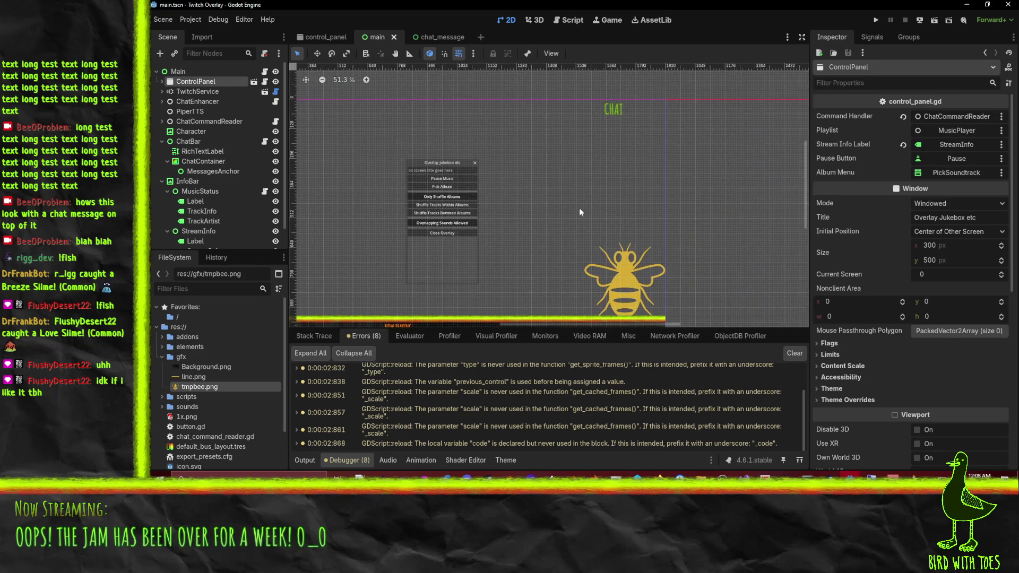
Add a TextureRect child node under Main.
{"action": "left_click", "coordinate": [180, 71]}
{"action": "right_click", "coordinate": [179, 71]}
{"action": "left_click", "coordinate": [212, 83]}
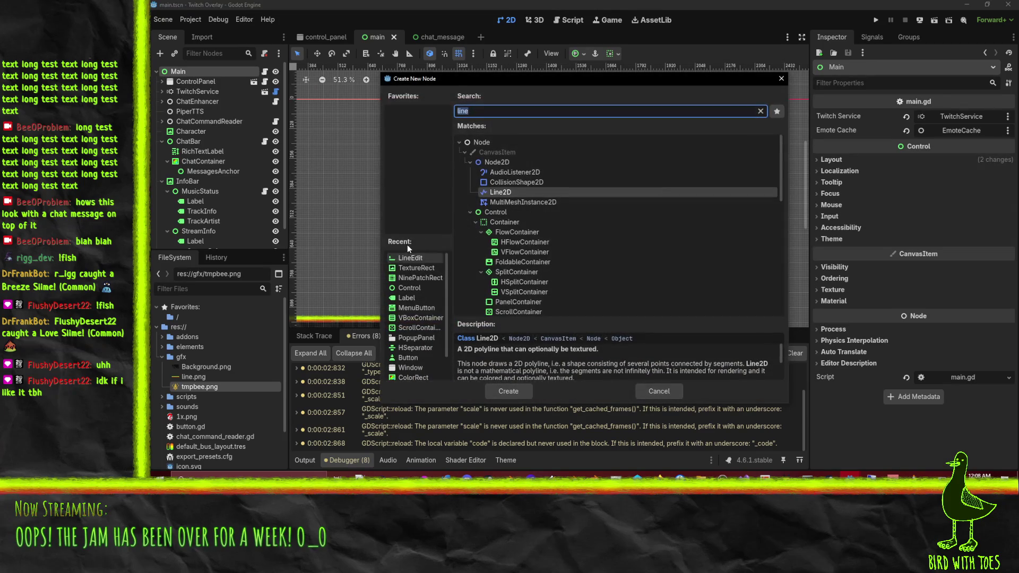
{"action": "scroll", "coordinate": [594, 227], "scroll_direction": "down", "scroll_amount": 2}
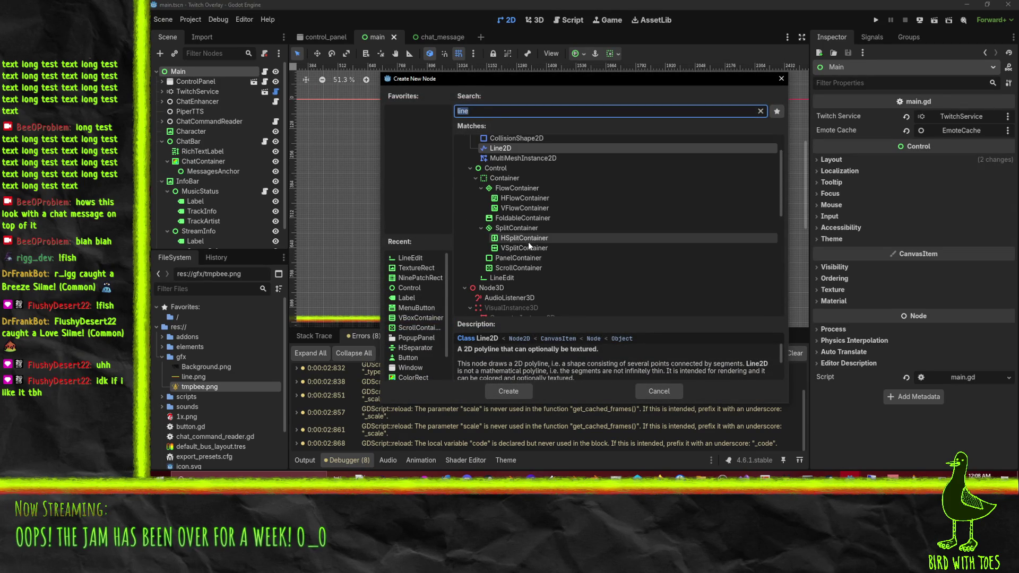
{"action": "type", "text": "text"}
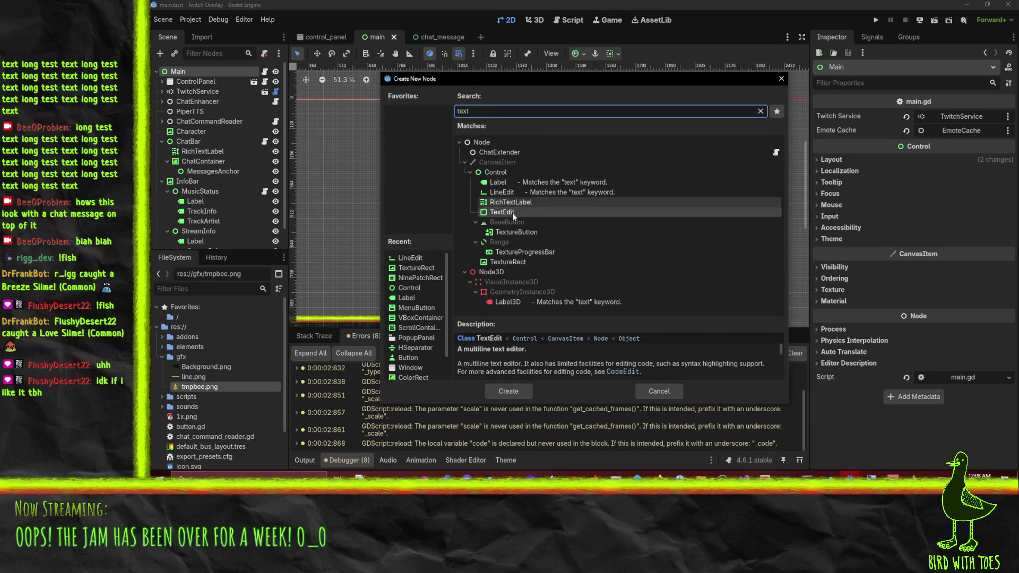
{"action": "left_click", "coordinate": [515, 233]}
{"action": "left_click", "coordinate": [504, 261]}
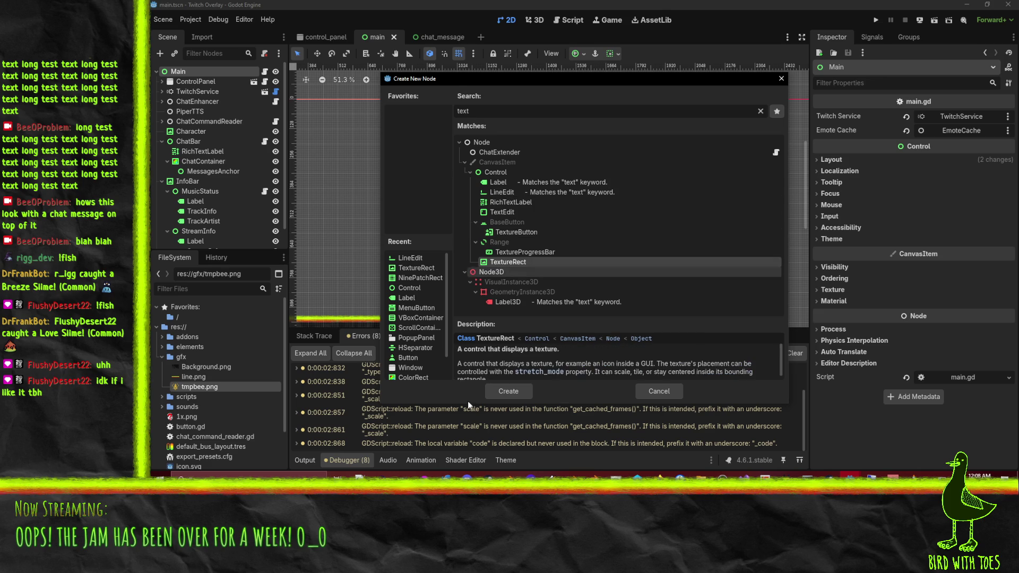
{"action": "left_click", "coordinate": [514, 390]}
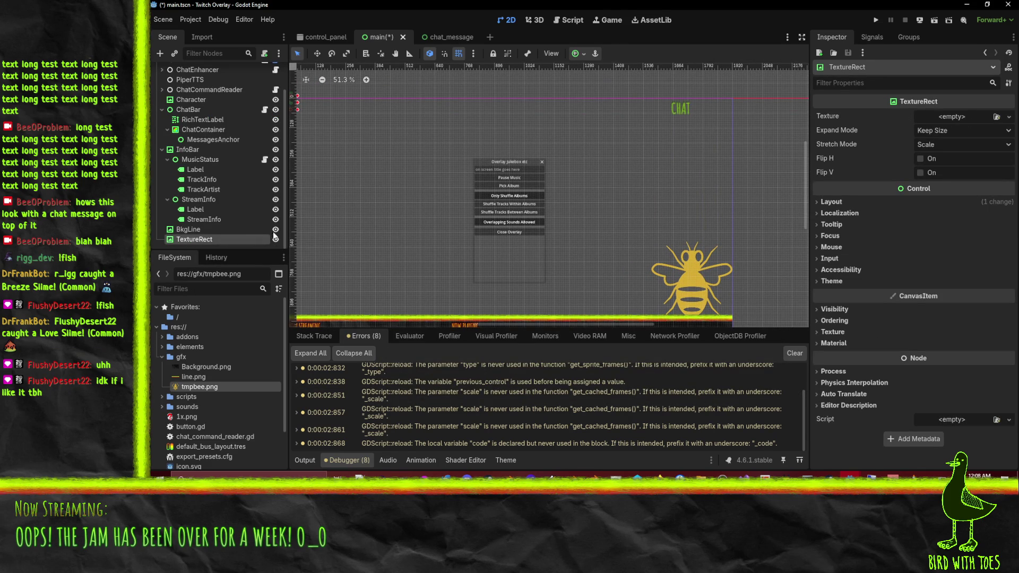
Rename the TextureRect to 'ChatBkg' and move it just above InfoBar.
{"action": "double_click", "coordinate": [198, 242]}
{"action": "type", "text": "ChatB"}
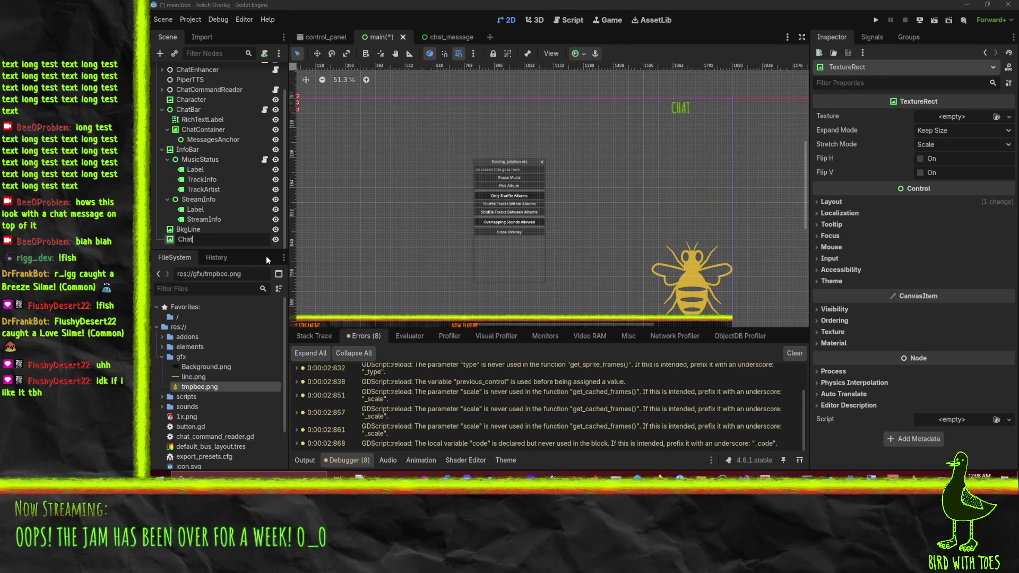
{"action": "type", "text": "kg"}
{"action": "key", "text": "Return"}
{"action": "left_click_drag", "start_coordinate": [182, 240], "coordinate": [181, 150]}
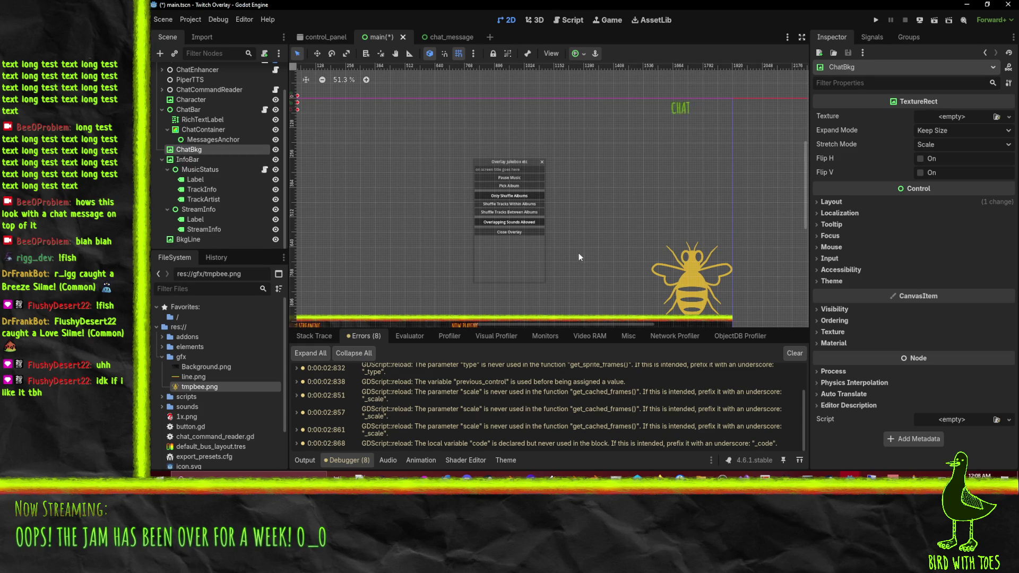
Apply the Right Wide anchor preset to ChatBkg and drag its left edge out into a tall strip.
{"action": "scroll", "coordinate": [578, 252], "scroll_direction": "down", "scroll_amount": 1}
{"action": "scroll", "coordinate": [582, 235], "scroll_direction": "up", "scroll_amount": 1}
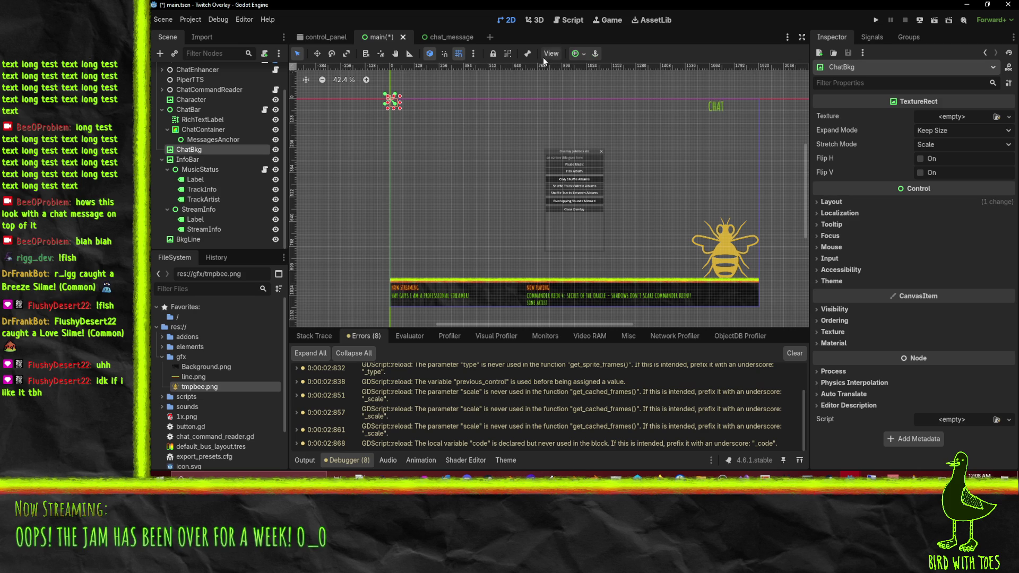
{"action": "left_click", "coordinate": [584, 54]}
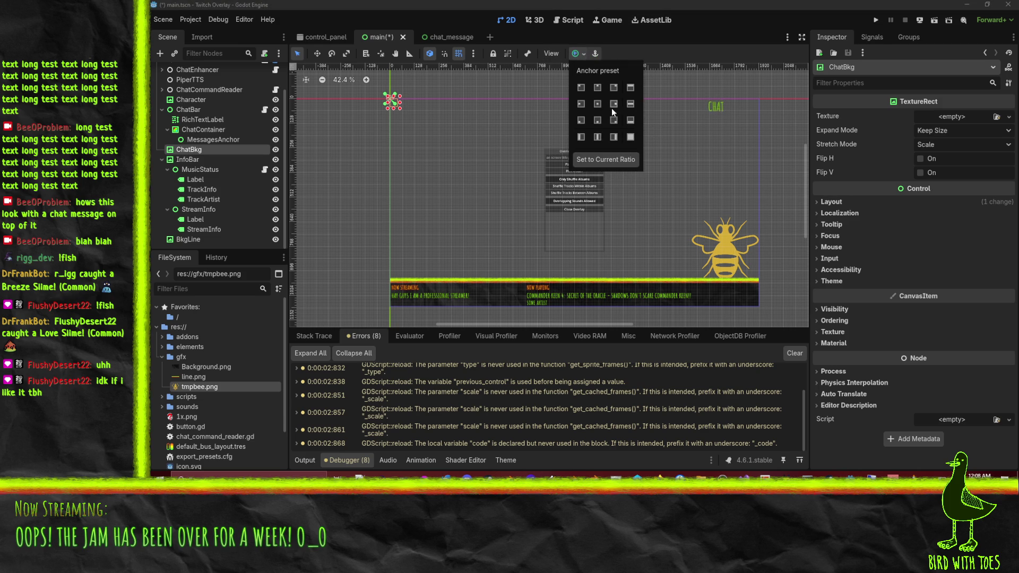
{"action": "left_click", "coordinate": [614, 137]}
{"action": "scroll", "coordinate": [794, 155], "scroll_direction": "up", "scroll_amount": 1}
{"action": "left_click", "coordinate": [752, 209]}
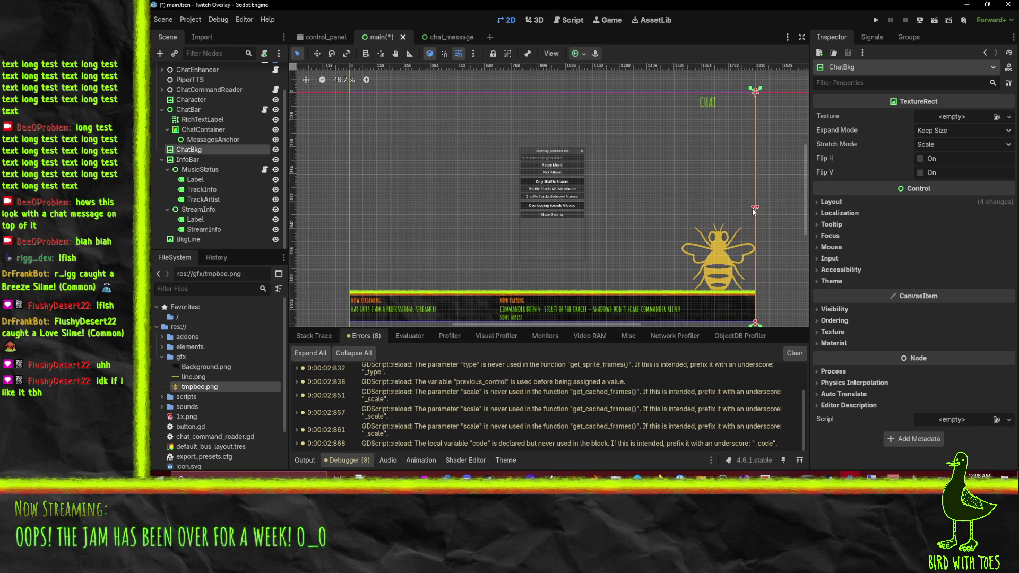
{"action": "left_click_drag", "start_coordinate": [755, 207], "coordinate": [699, 211]}
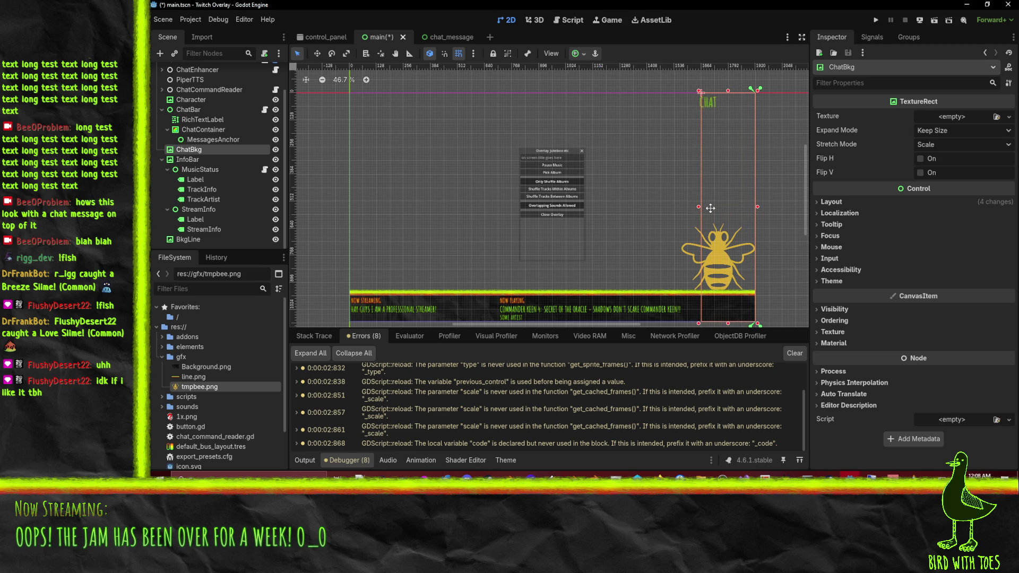
{"action": "left_click", "coordinate": [1009, 117]}
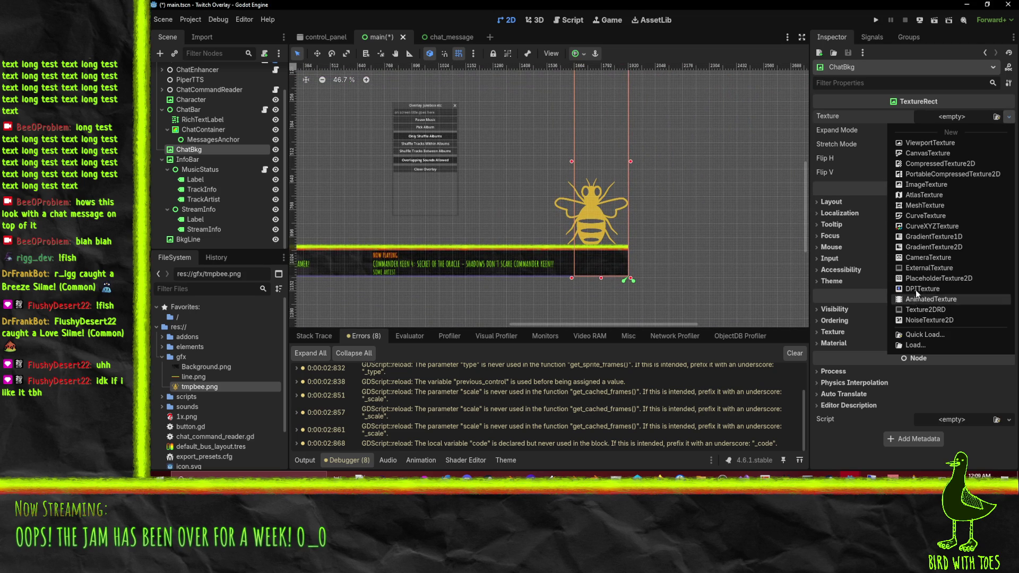
Give ChatBkg a new GradientTexture with white on the left and the black stop moved right.
{"action": "left_click", "coordinate": [927, 245]}
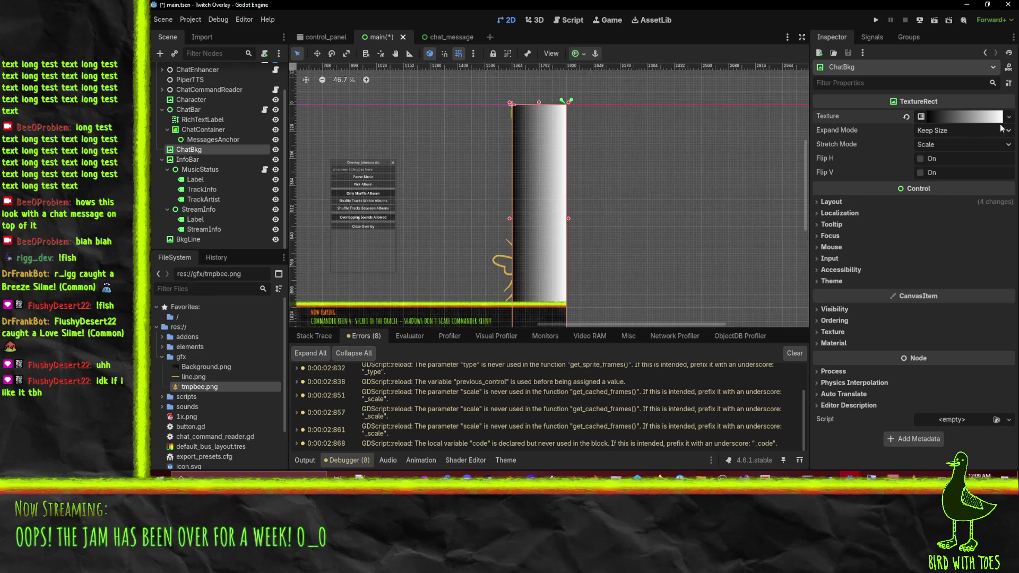
{"action": "left_click", "coordinate": [961, 116]}
{"action": "left_click", "coordinate": [957, 129]}
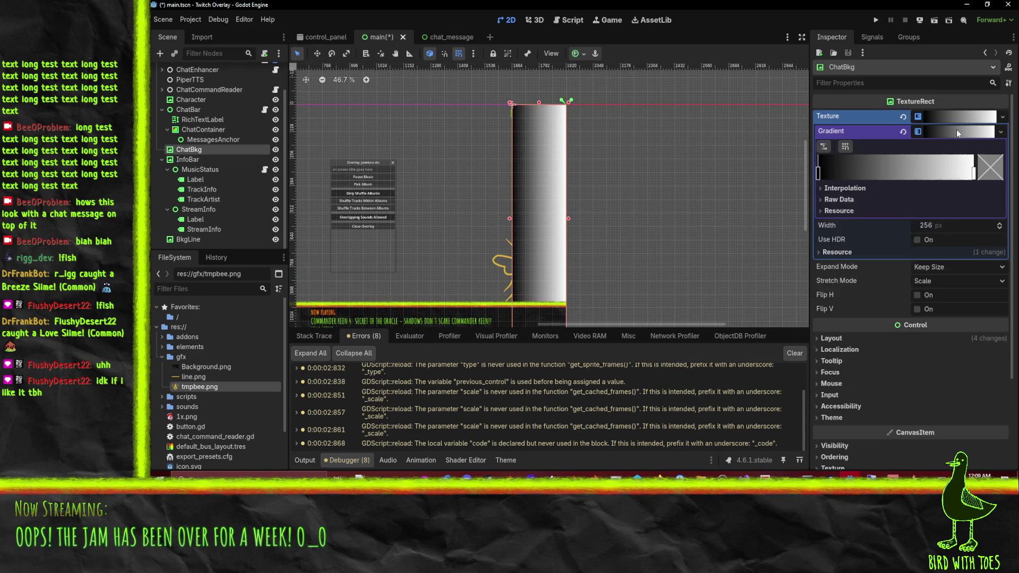
{"action": "mouse_move", "coordinate": [820, 172]}
{"action": "left_mouse_down"}
{"action": "mouse_move", "coordinate": [936, 172]}
{"action": "mouse_move", "coordinate": [774, 177]}
{"action": "left_mouse_up"}
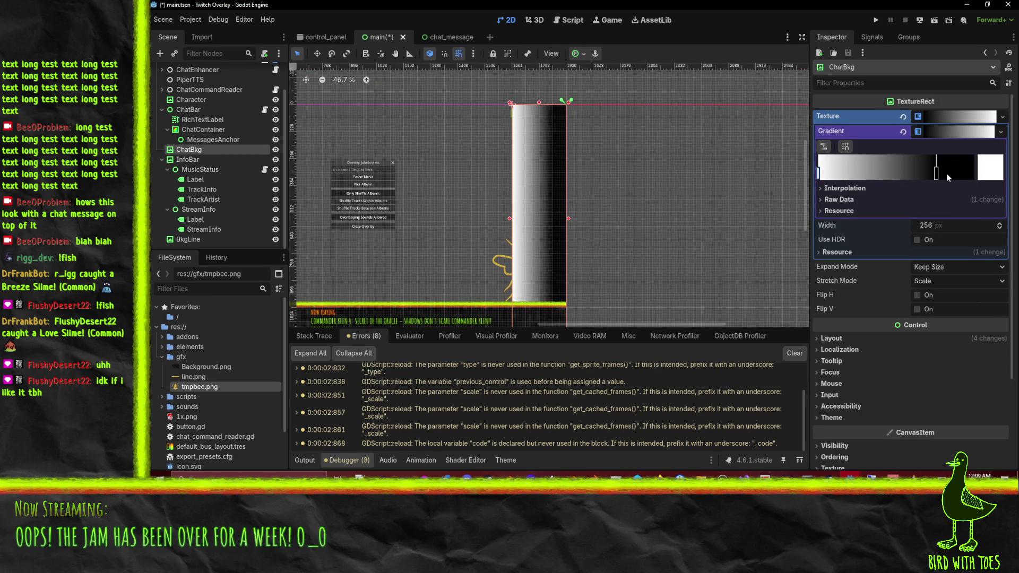
{"action": "left_click_drag", "start_coordinate": [937, 170], "coordinate": [974, 172]}
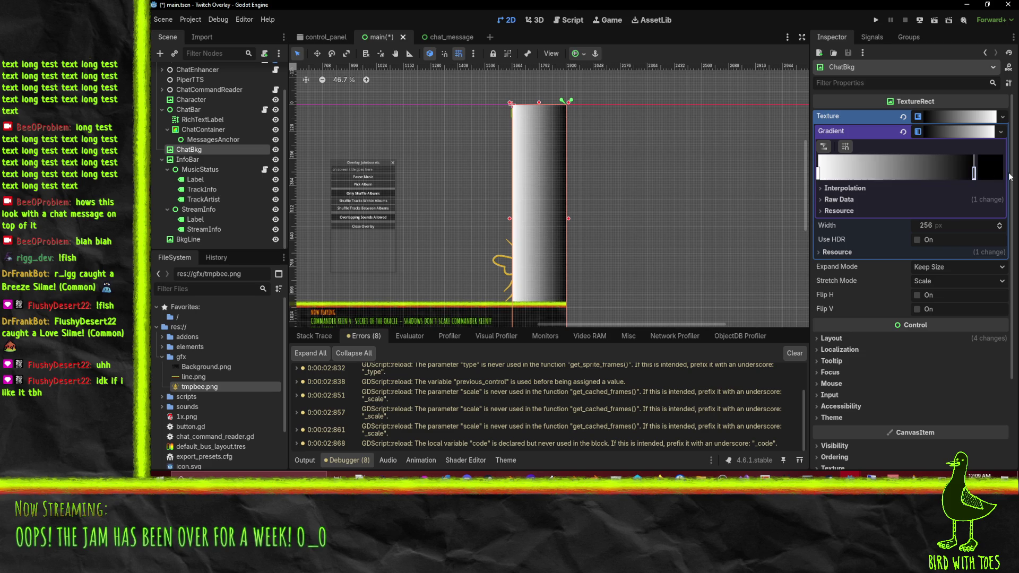
Set the white gradient end to alpha 0 and lower its HSV value to dark.
{"action": "double_click", "coordinate": [819, 172]}
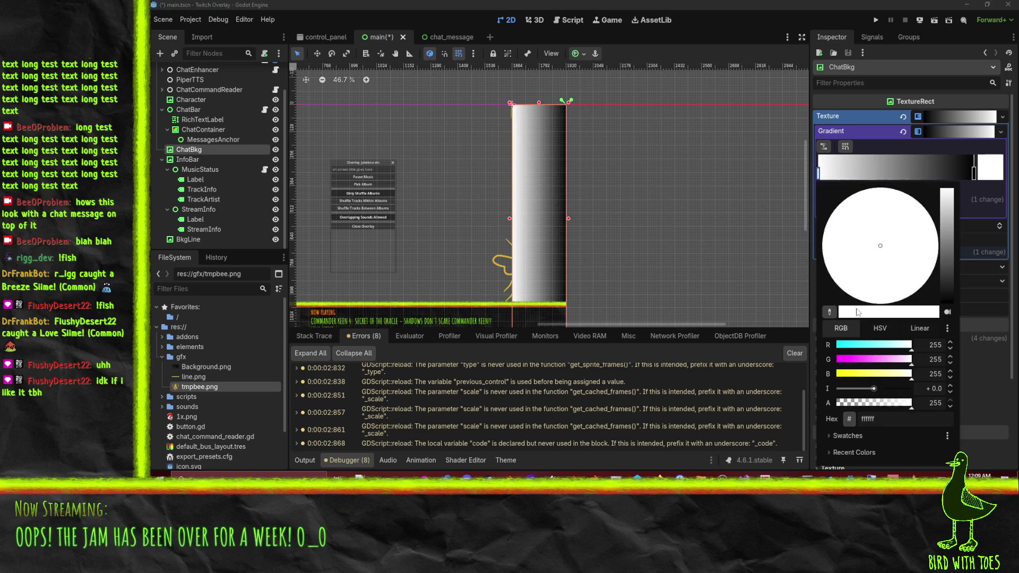
{"action": "left_click_drag", "start_coordinate": [874, 407], "coordinate": [836, 405]}
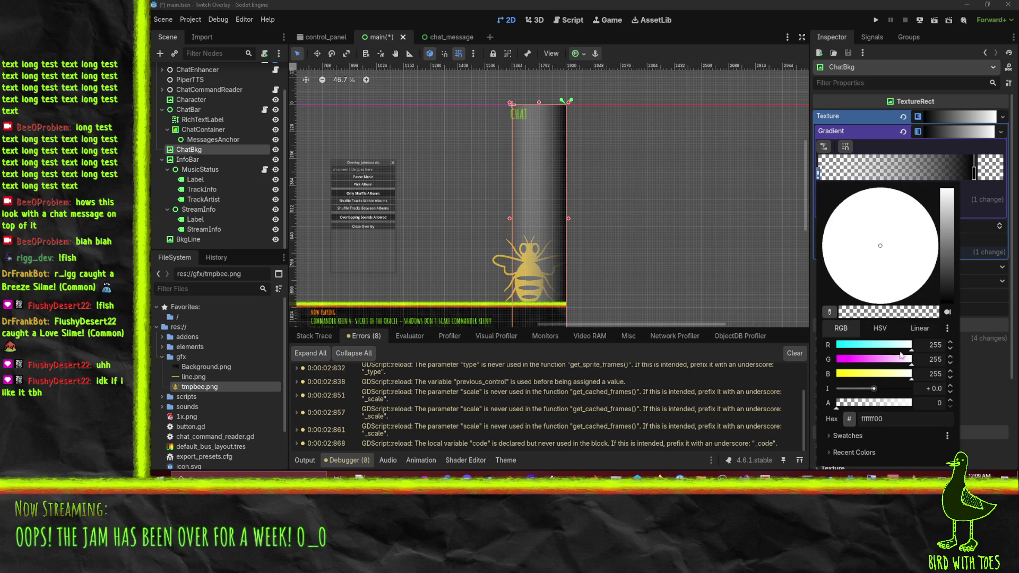
{"action": "left_click", "coordinate": [879, 327]}
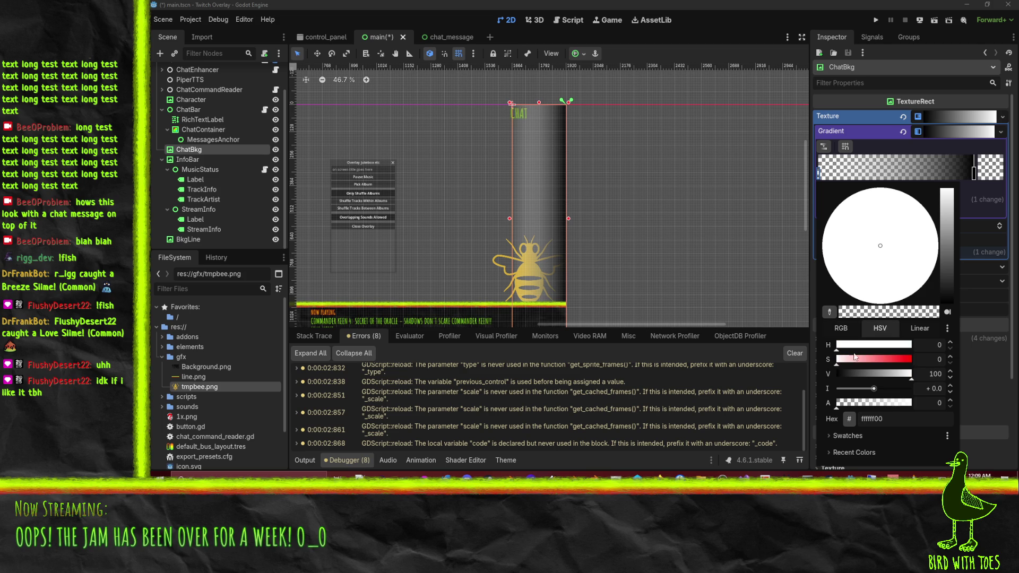
{"action": "left_click_drag", "start_coordinate": [898, 376], "coordinate": [659, 373]}
{"action": "left_click", "coordinate": [704, 267]}
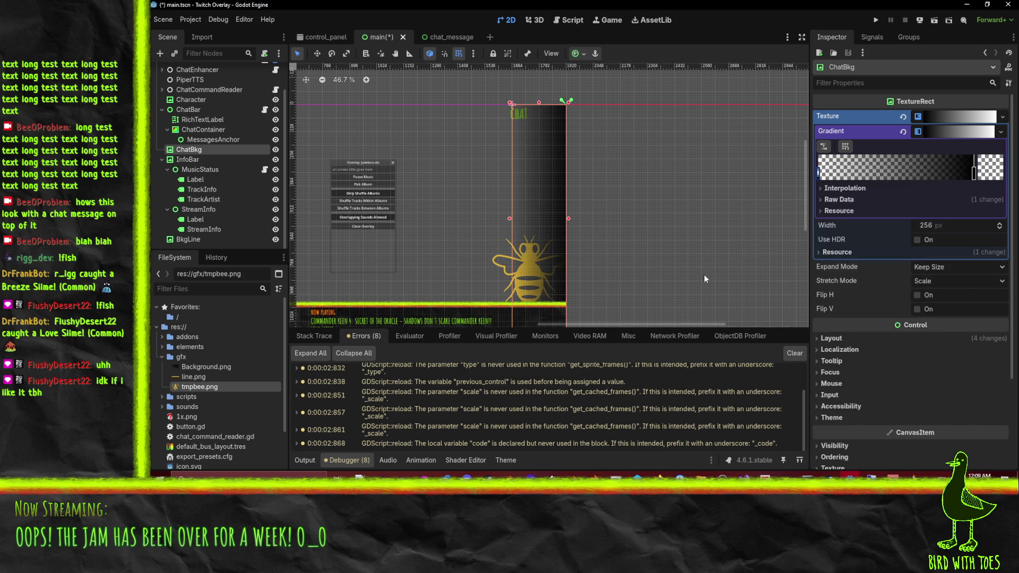
{"action": "scroll", "coordinate": [610, 255], "scroll_direction": "up", "scroll_amount": 4}
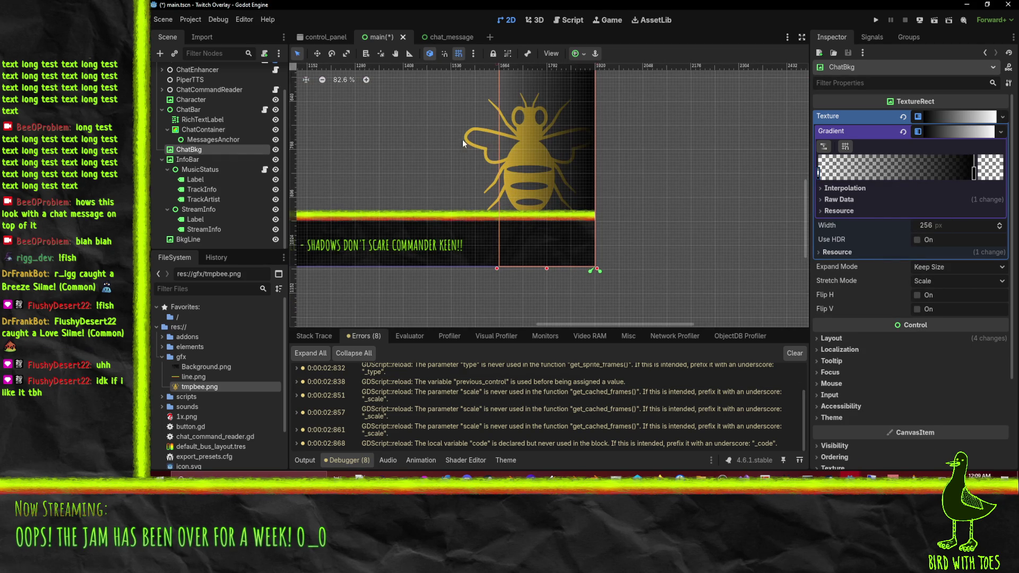
Drag Character and ChatBar below ChatBkg in the Scene tree so they draw on top.
{"action": "left_click_drag", "start_coordinate": [511, 213], "coordinate": [556, 243]}
{"action": "scroll", "coordinate": [606, 224], "scroll_direction": "down", "scroll_amount": 5}
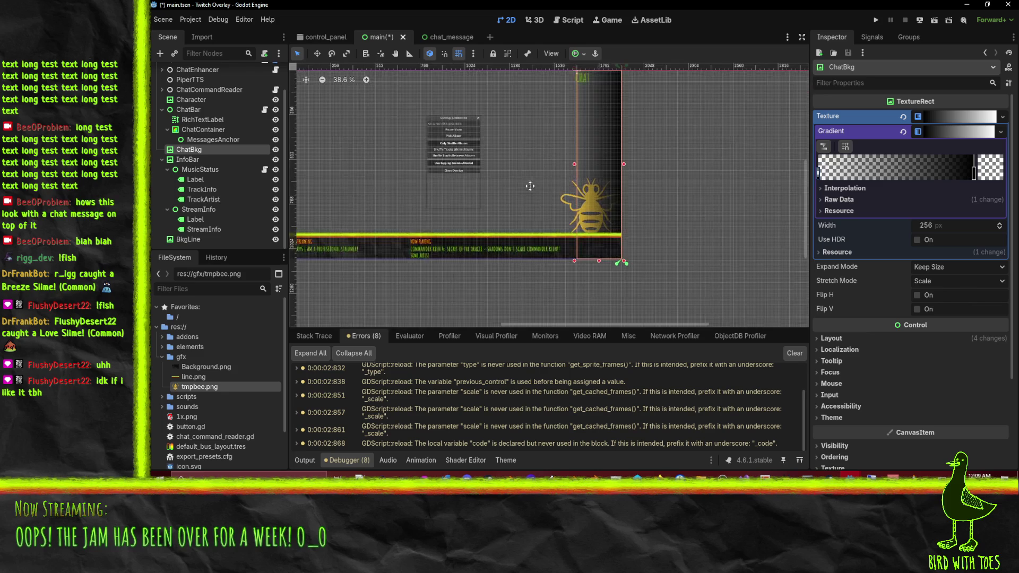
{"action": "left_click_drag", "start_coordinate": [520, 173], "coordinate": [510, 212]}
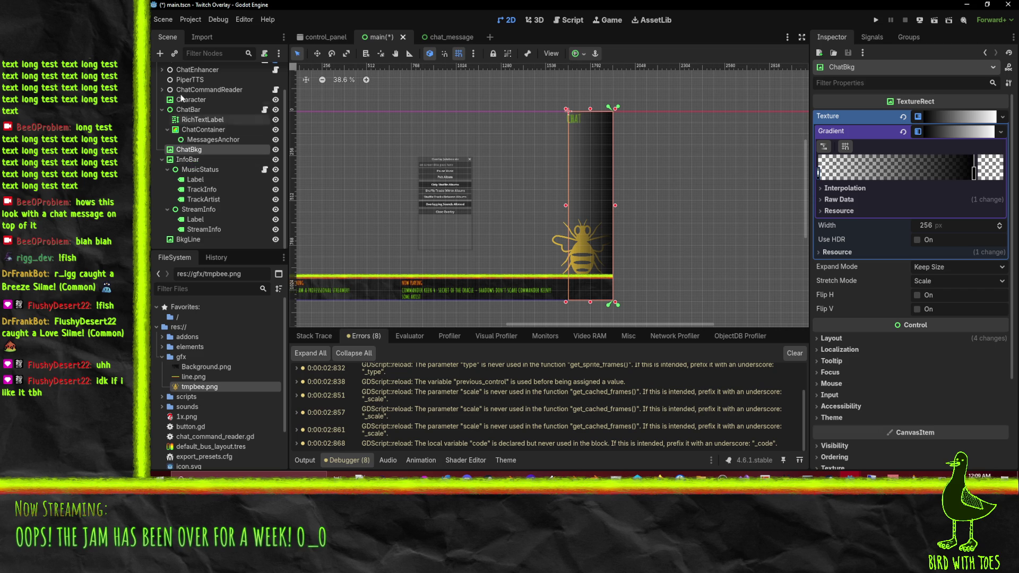
{"action": "left_click_drag", "start_coordinate": [183, 98], "coordinate": [180, 155]}
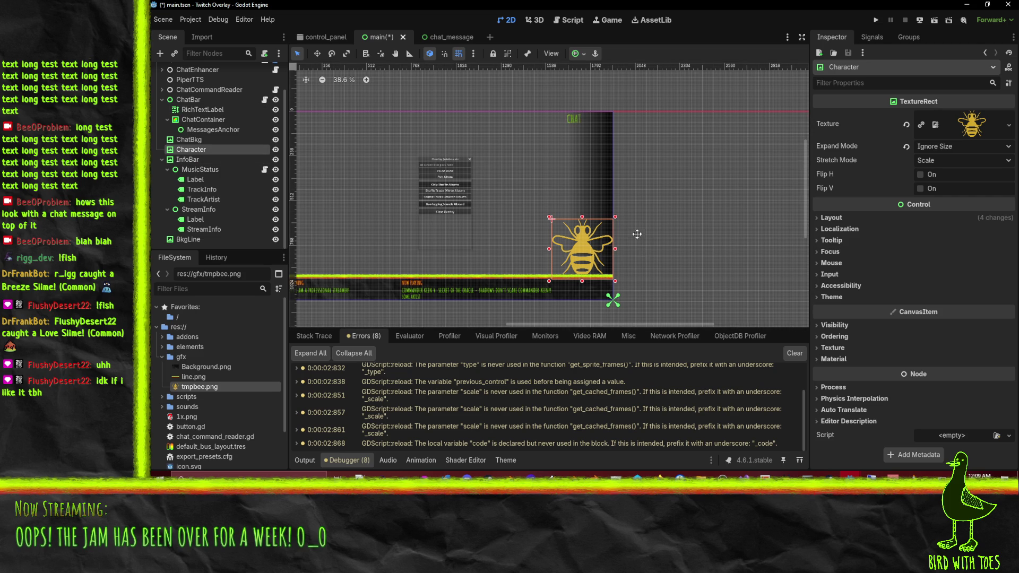
{"action": "left_click_drag", "start_coordinate": [189, 100], "coordinate": [185, 157]}
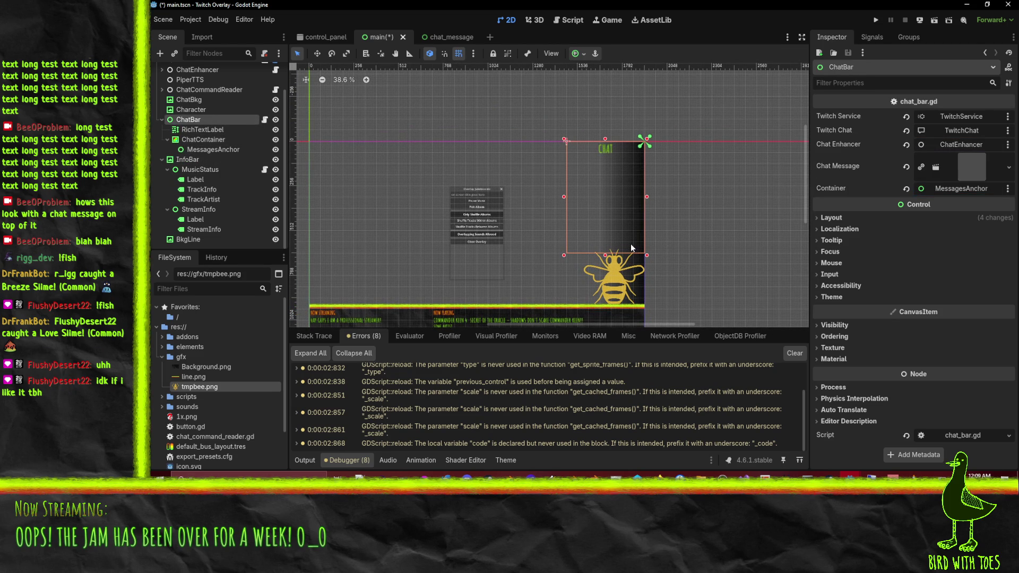
{"action": "mouse_move", "coordinate": [631, 248]}
{"action": "left_mouse_down"}
{"action": "mouse_move", "coordinate": [624, 188]}
{"action": "mouse_move", "coordinate": [583, 181]}
{"action": "left_mouse_up"}
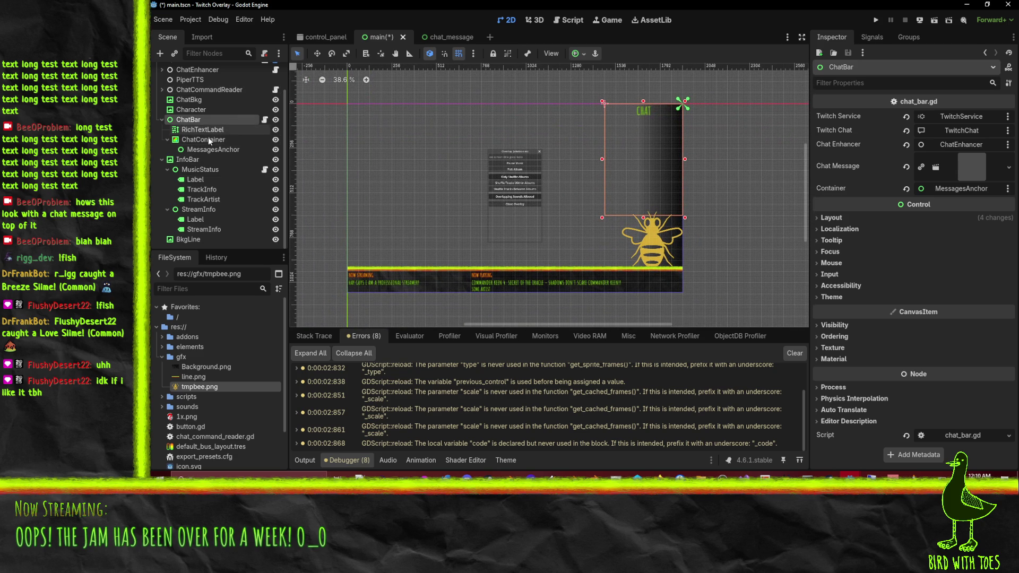
Widen ChatBkg slightly left, shift its black gradient stop left, and save main.tscn.
{"action": "left_click", "coordinate": [198, 100]}
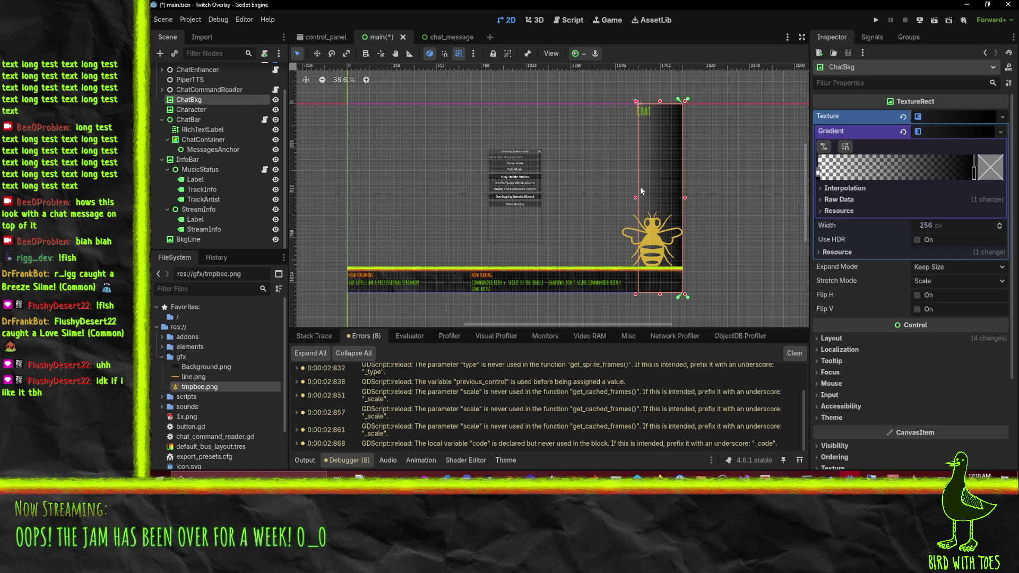
{"action": "left_click_drag", "start_coordinate": [636, 198], "coordinate": [614, 204]}
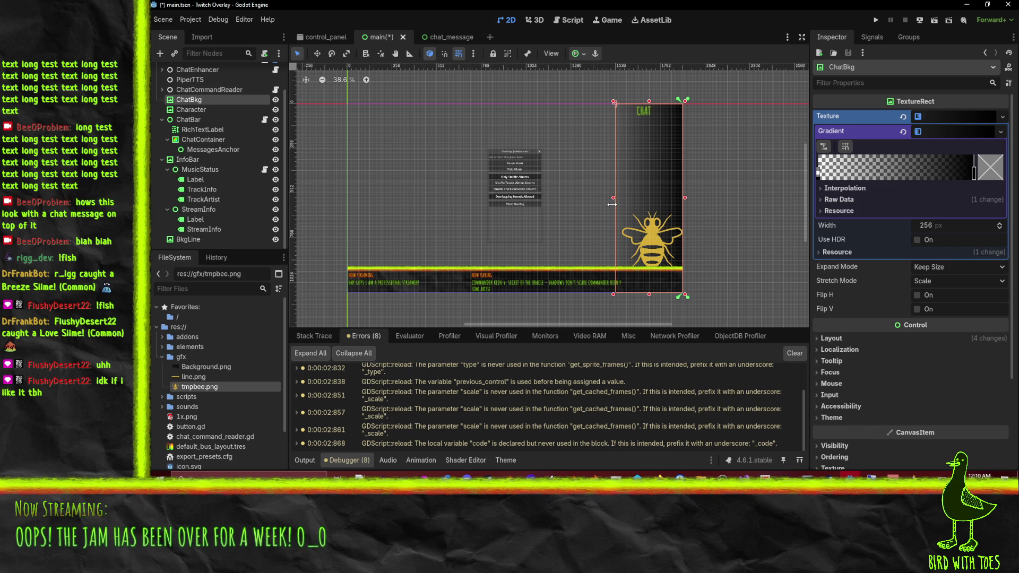
{"action": "left_click_drag", "start_coordinate": [974, 174], "coordinate": [954, 185]}
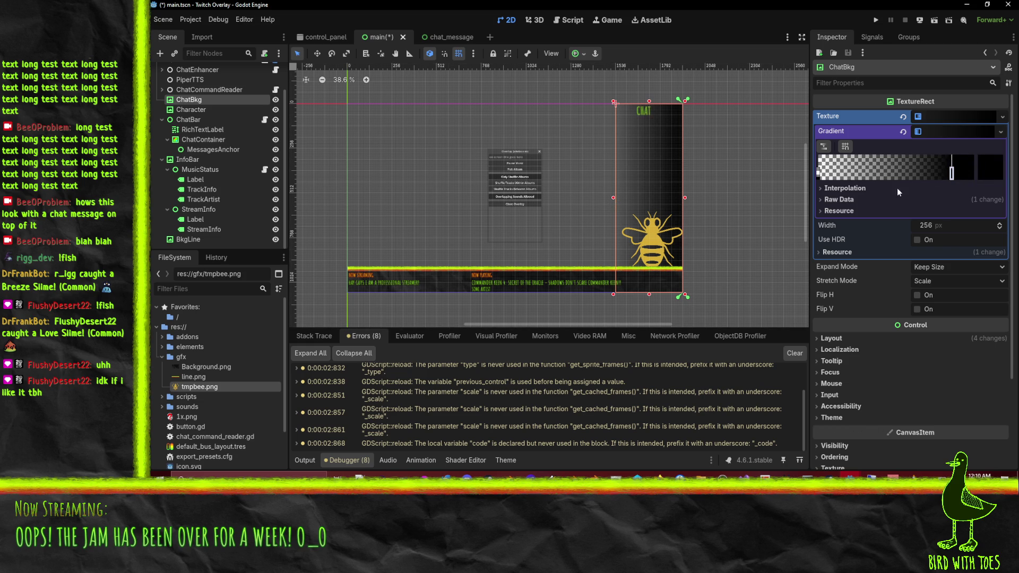
{"action": "left_click", "coordinate": [828, 179]}
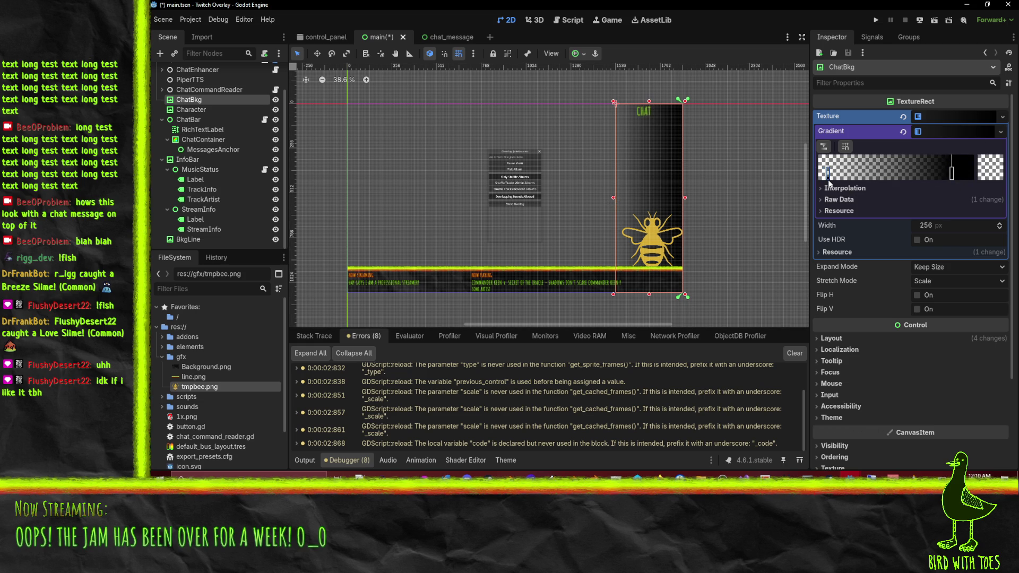
{"action": "left_click_drag", "start_coordinate": [829, 183], "coordinate": [828, 183]}
{"action": "scroll", "coordinate": [641, 155], "scroll_direction": "up", "scroll_amount": 5}
{"action": "scroll", "coordinate": [653, 158], "scroll_direction": "down", "scroll_amount": 3}
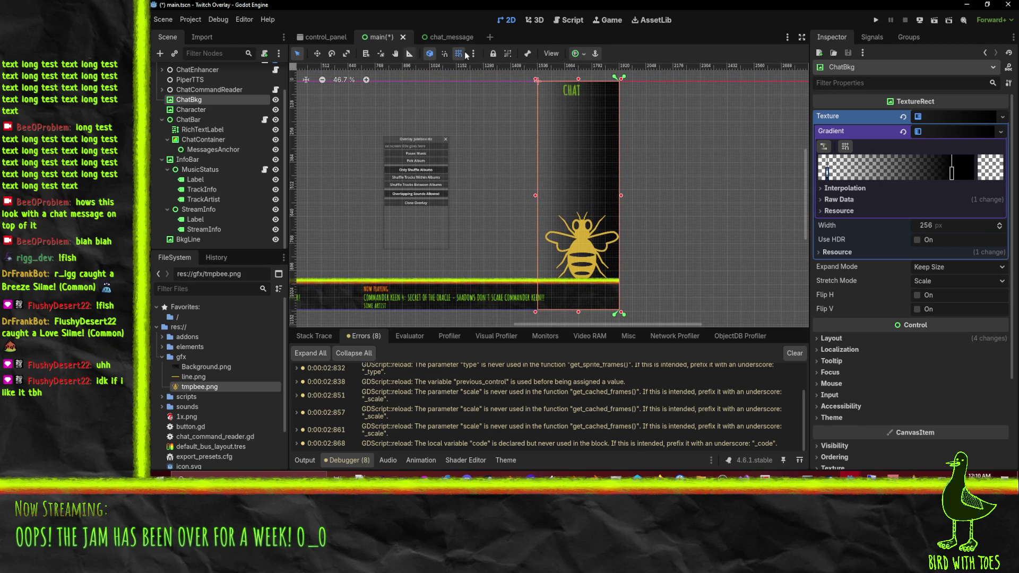
{"action": "key", "text": "ctrl+s"}
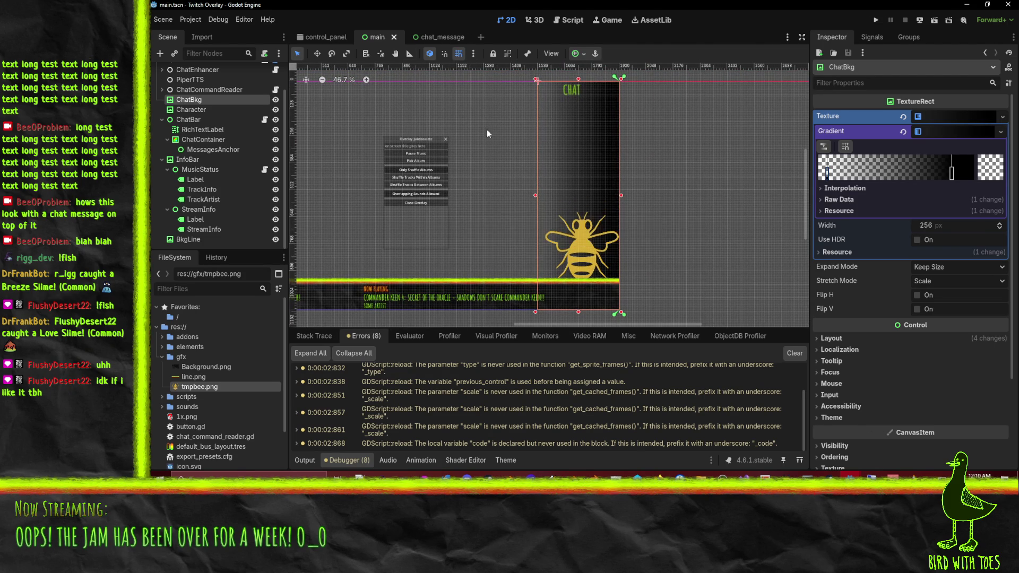
Run the project to preview the chat background, then close the overlay window.
{"action": "left_click", "coordinate": [876, 20]}
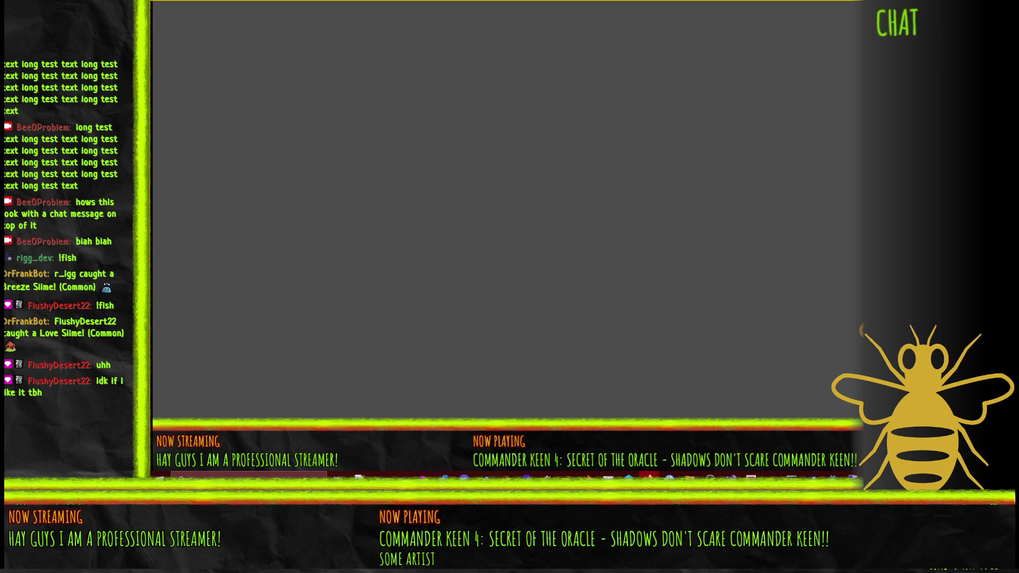
{"action": "key", "text": "alt+F4"}
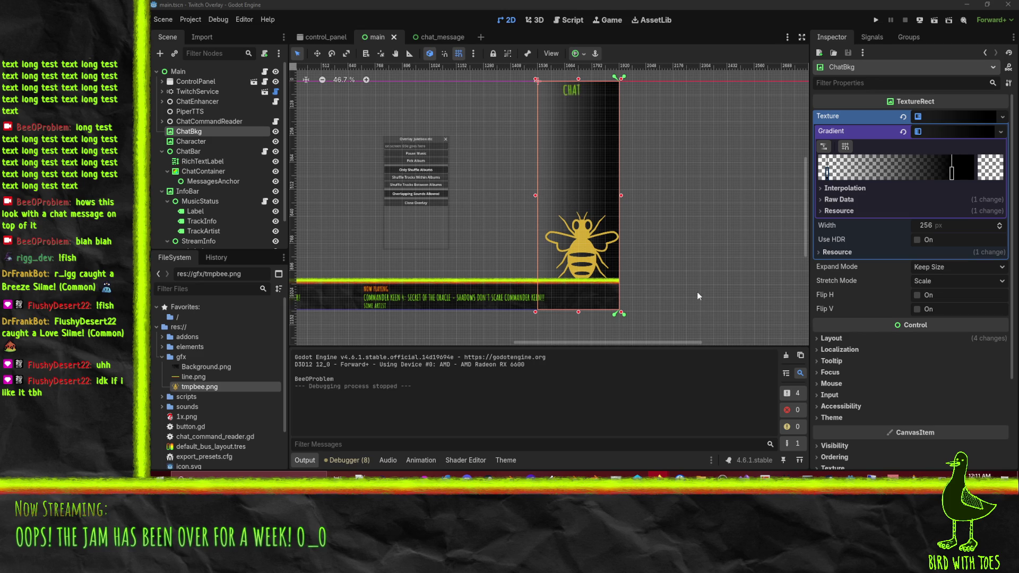
Switch to the control_panel scene, opening and cancelling Add Child Node on ControlPanel.
{"action": "scroll", "coordinate": [697, 292], "scroll_direction": "right", "scroll_amount": 2}
{"action": "scroll", "coordinate": [697, 291], "scroll_direction": "down", "scroll_amount": 1}
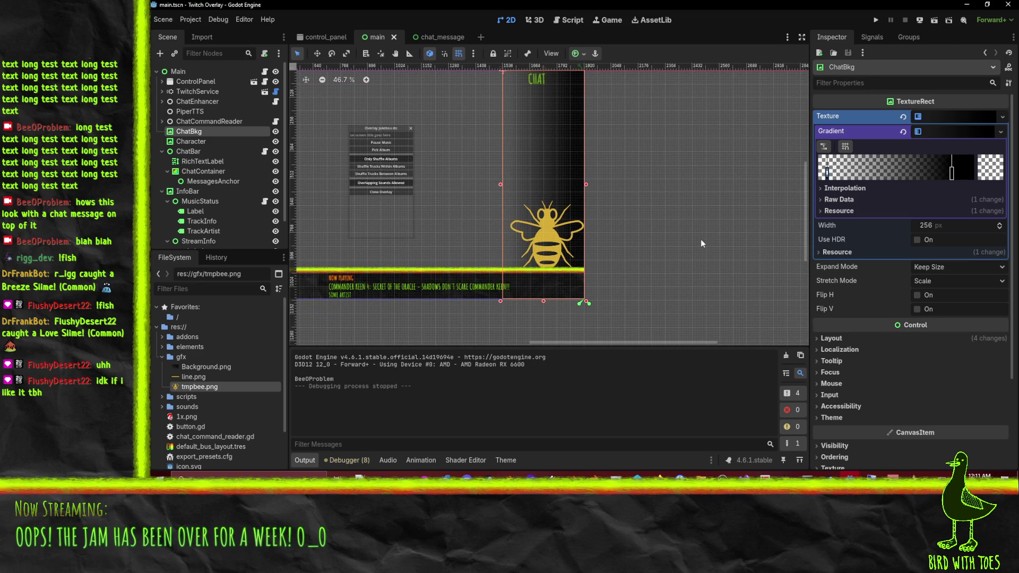
{"action": "left_click", "coordinate": [326, 37]}
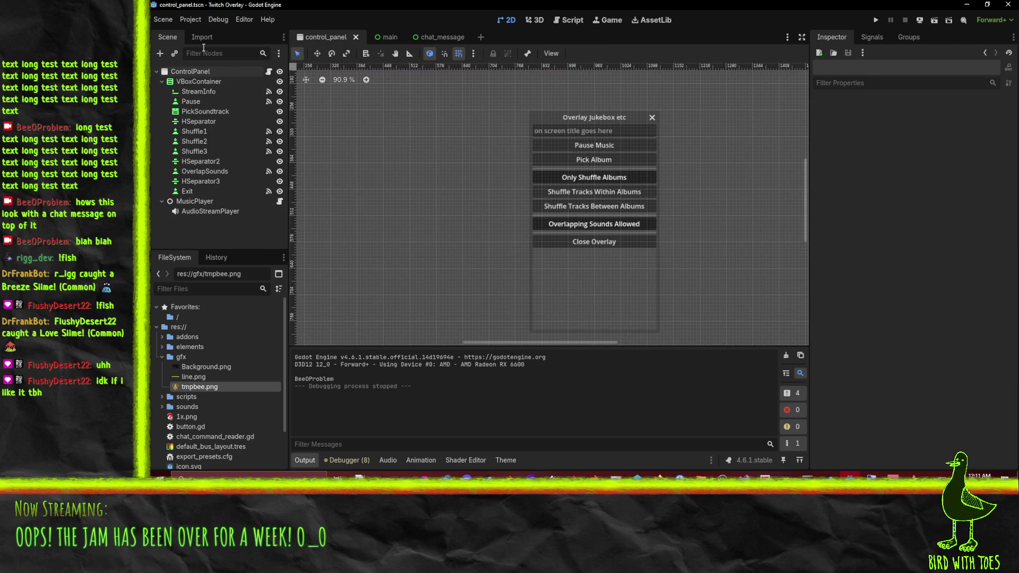
{"action": "right_click", "coordinate": [193, 71]}
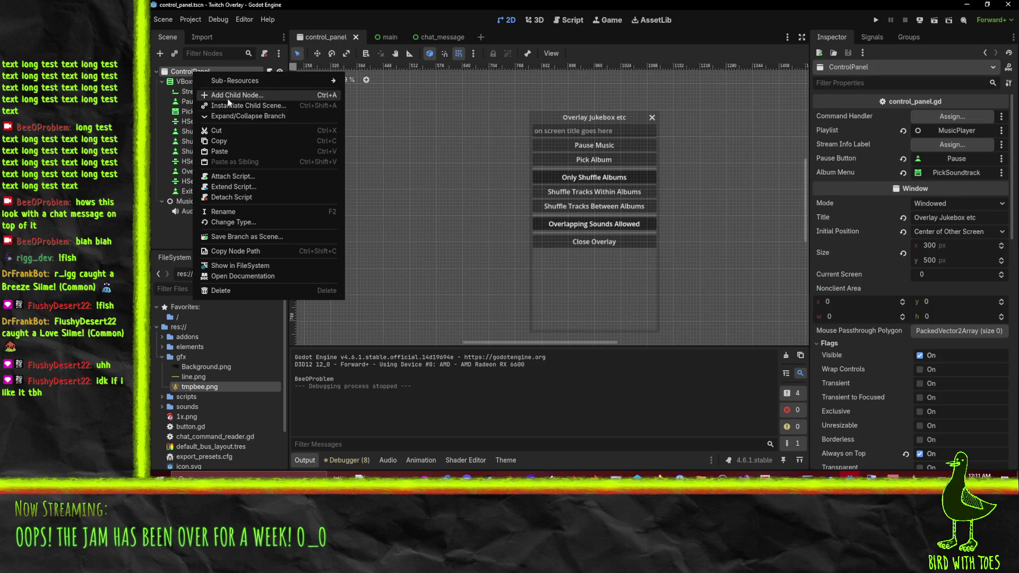
{"action": "left_click", "coordinate": [228, 95]}
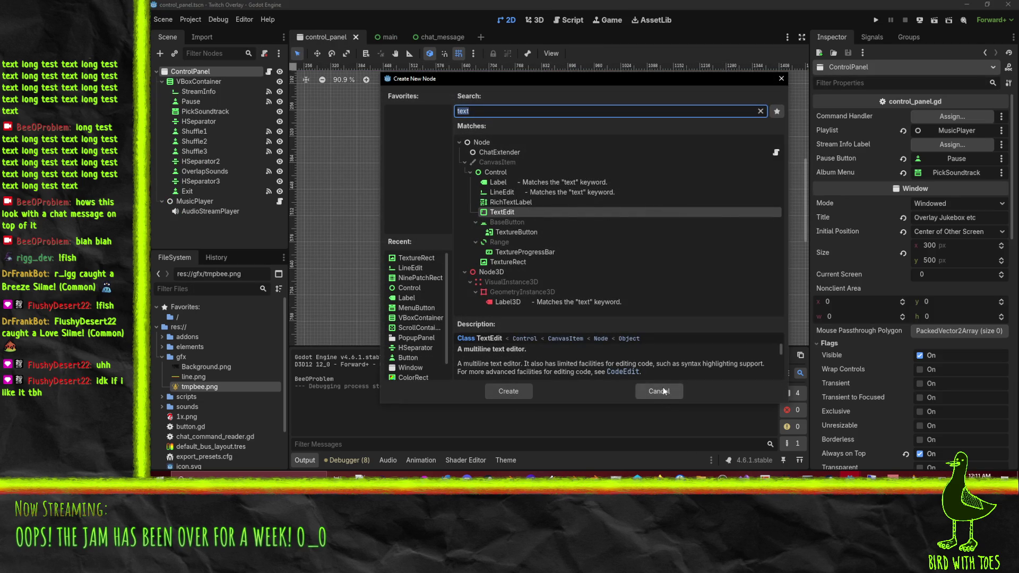
{"action": "left_click", "coordinate": [664, 393]}
Search the web in Firefox for 'godot switch monitor' and open the Reddit r/godot result.
{"action": "mouse_move", "coordinate": [648, 475]}
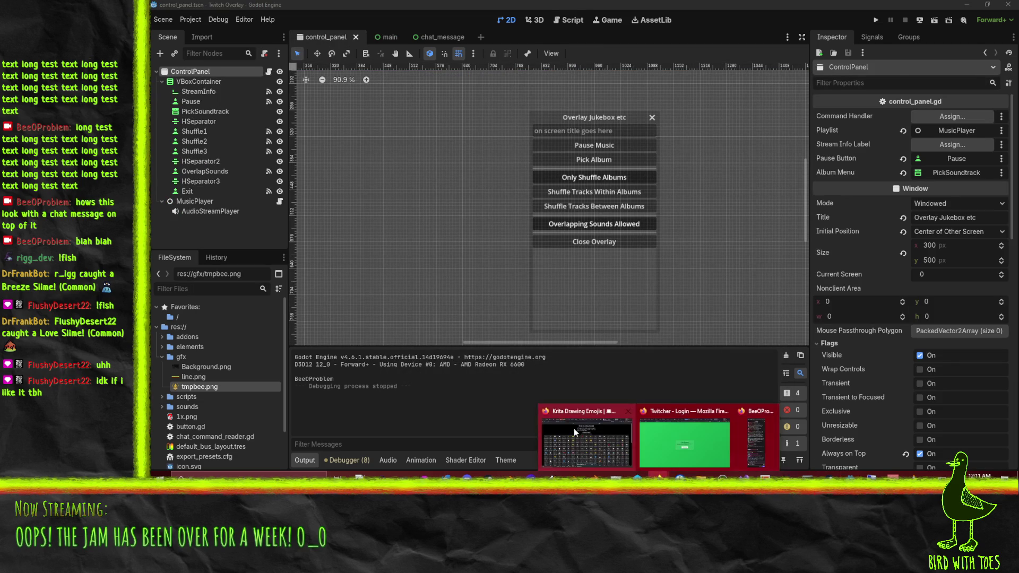
{"action": "left_click", "coordinate": [573, 425]}
{"action": "key", "text": "ctrl+l"}
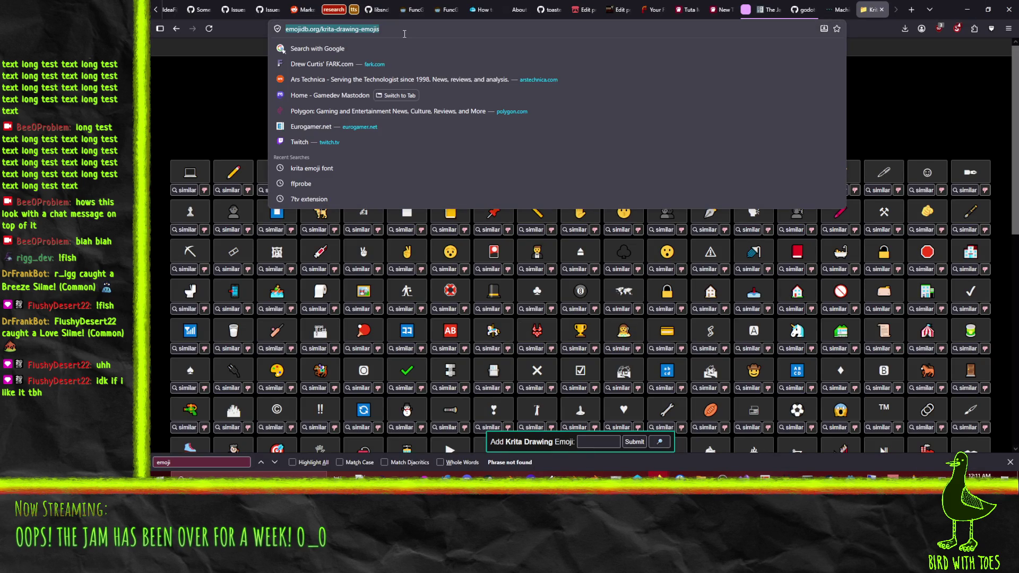
{"action": "type", "text": "godot switch monitor"}
{"action": "key", "text": "Return"}
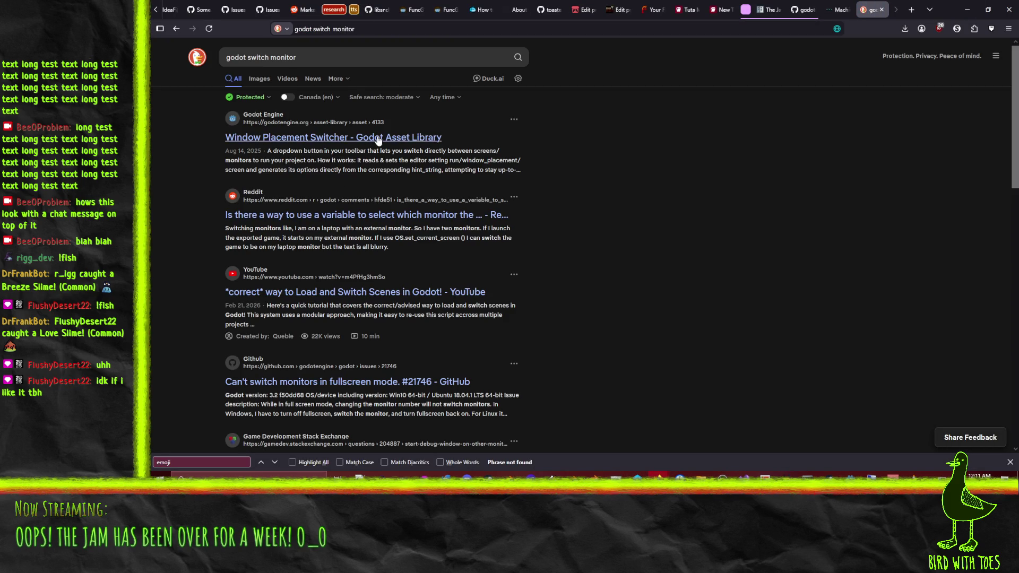
{"action": "left_click", "coordinate": [387, 215]}
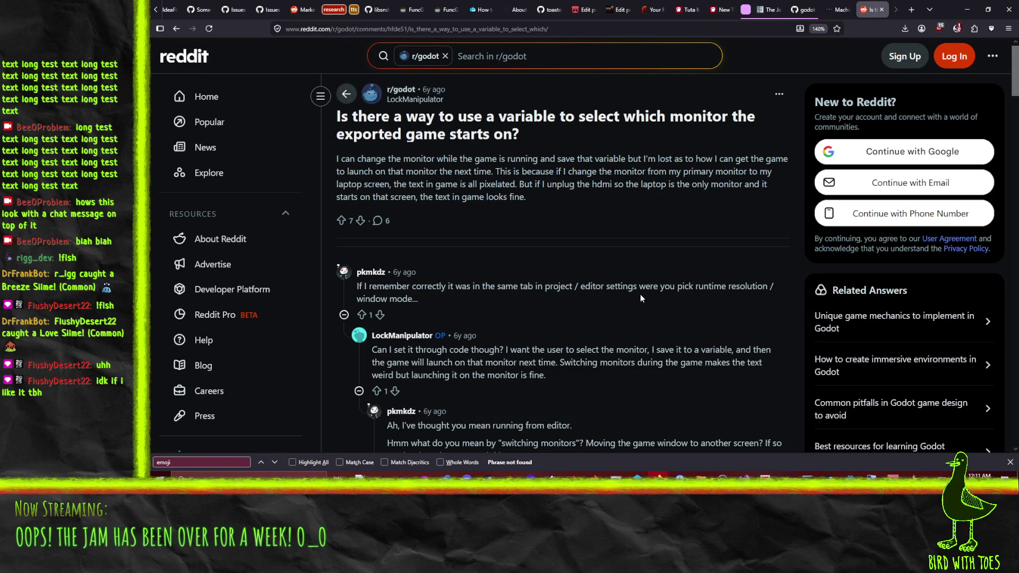
Read the Reddit comments and follow the 'OS' link to the Godot 3.2 OS class docs.
{"action": "scroll", "coordinate": [640, 294], "scroll_direction": "down", "scroll_amount": 2}
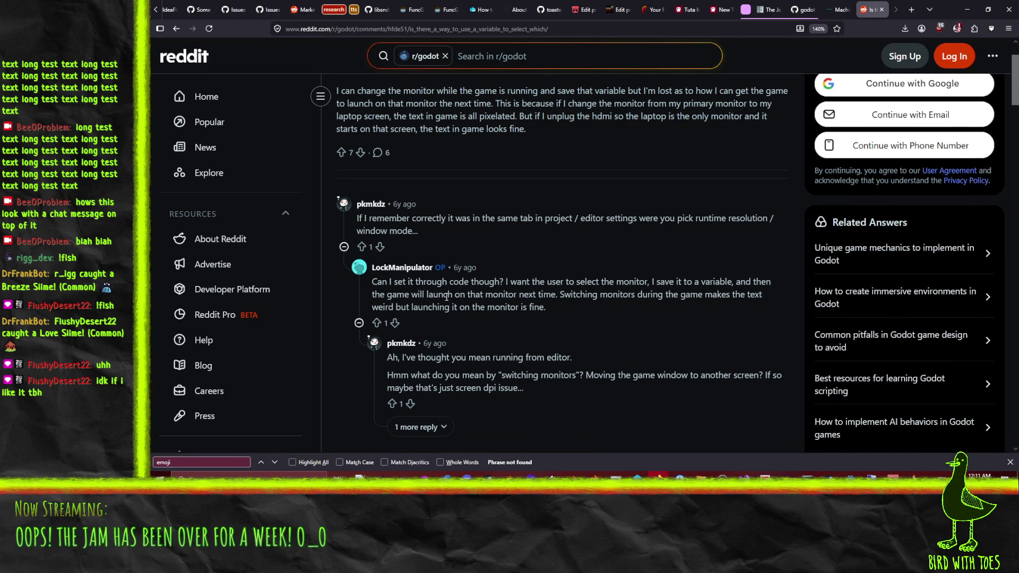
{"action": "scroll", "coordinate": [388, 287], "scroll_direction": "down", "scroll_amount": 2}
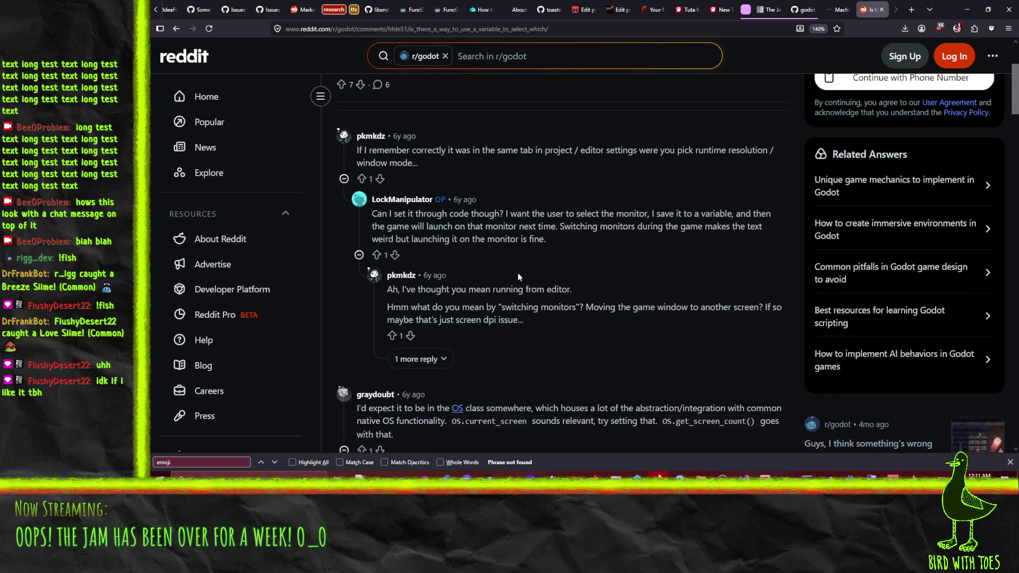
{"action": "scroll", "coordinate": [579, 318], "scroll_direction": "down", "scroll_amount": 8}
{"action": "scroll", "coordinate": [575, 319], "scroll_direction": "up", "scroll_amount": 4}
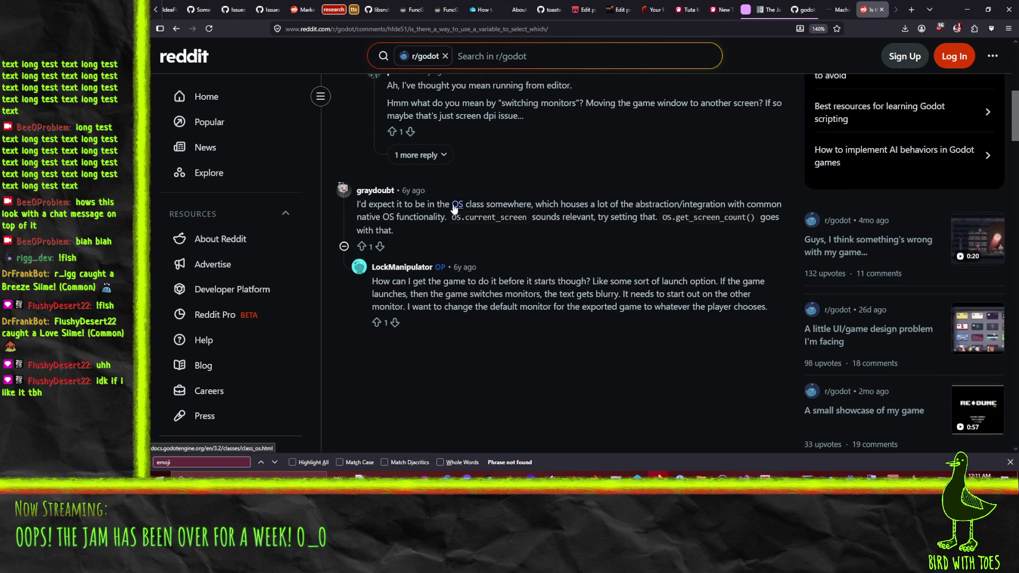
{"action": "left_click", "coordinate": [458, 204]}
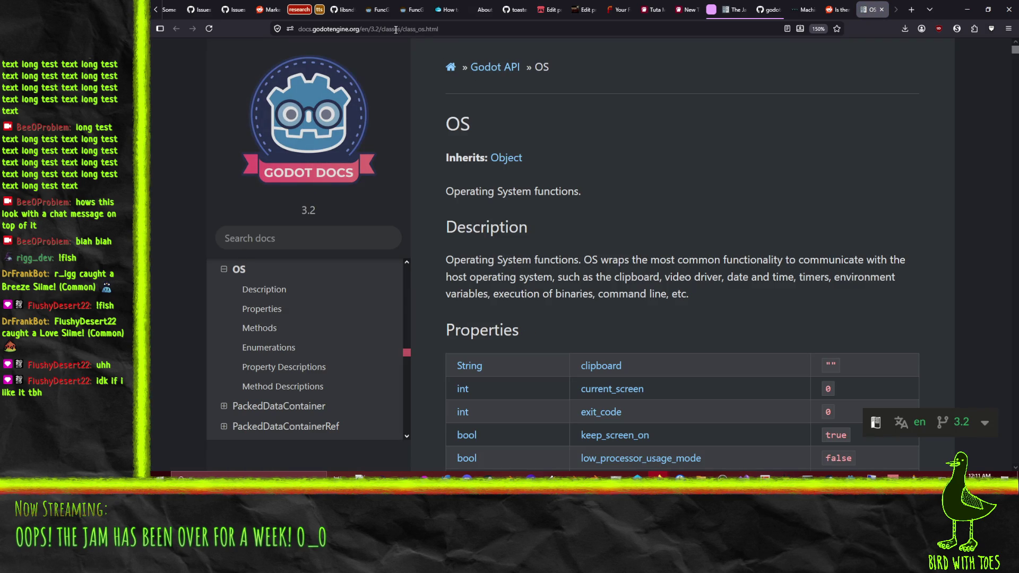
{"action": "left_click", "coordinate": [373, 29]}
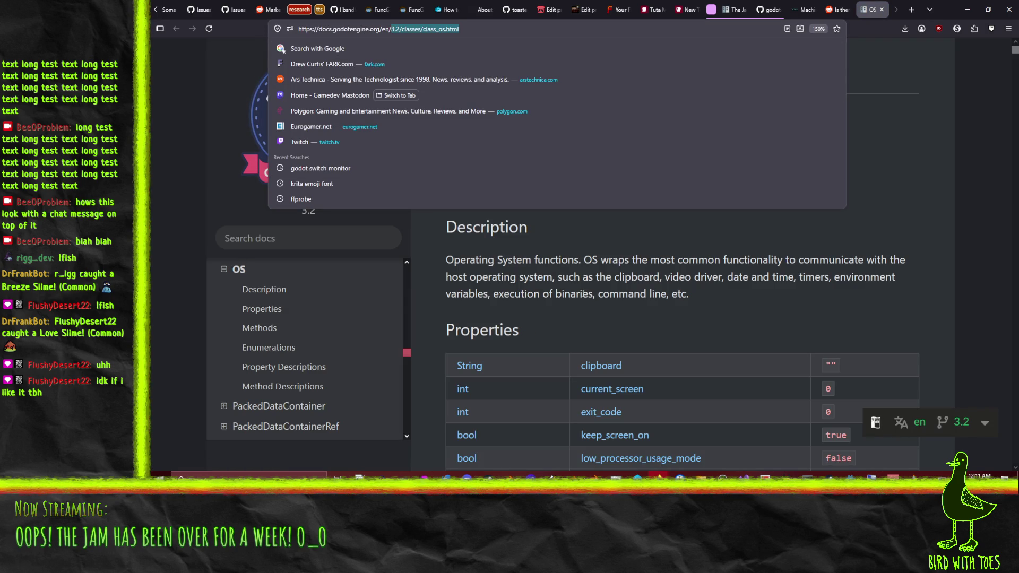
Replace the outdated 3.2 docs address to load the current stable Godot docs.
{"action": "key", "text": "Escape"}
{"action": "left_click_drag", "start_coordinate": [362, 28], "coordinate": [832, 27]}
{"action": "key", "text": "BackSpace"}
{"action": "key", "text": "Return"}
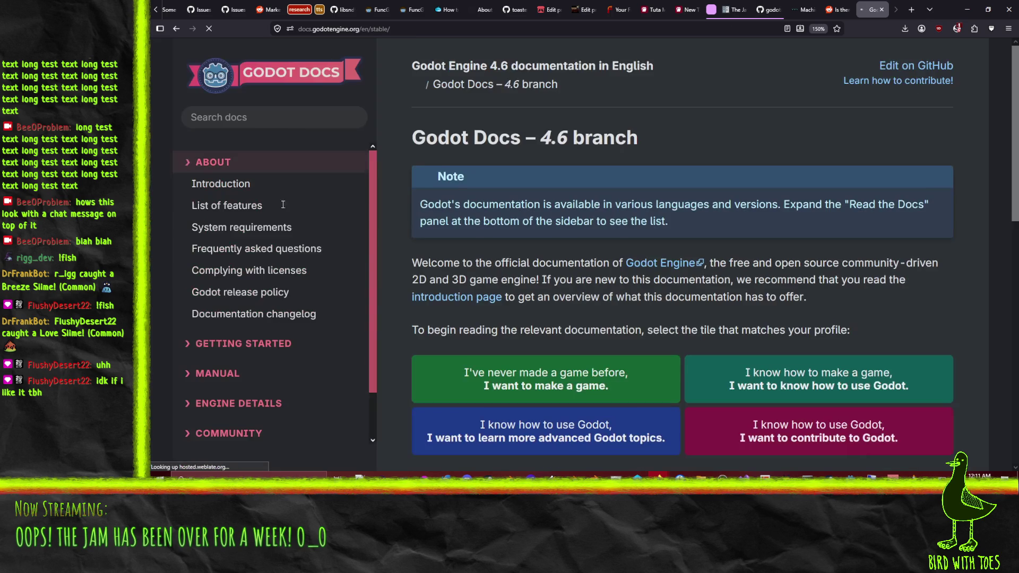
Search the docs for 'monitor' and open 'Remembering window position and size across sessions'.
{"action": "left_click", "coordinate": [257, 119]}
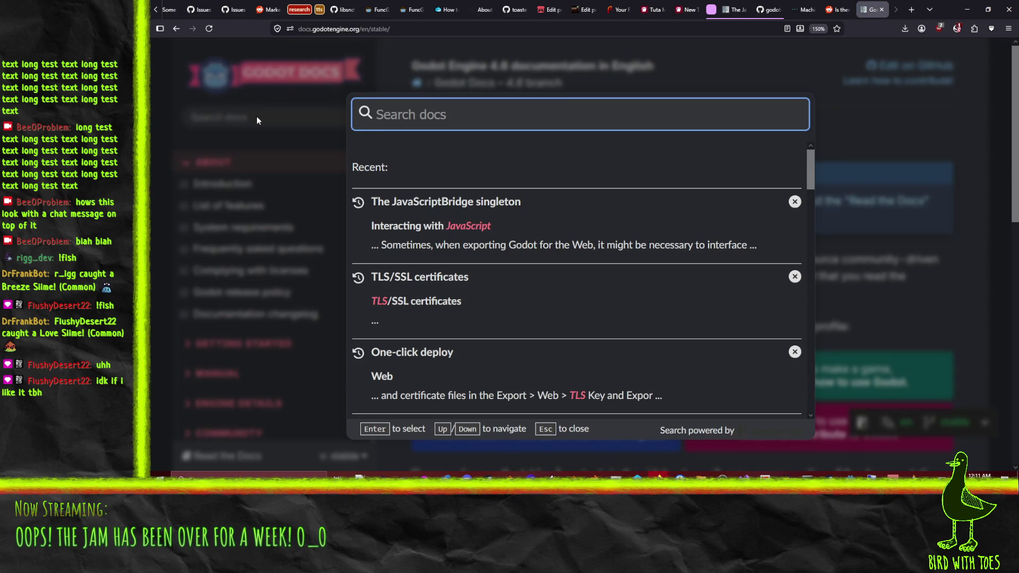
{"action": "type", "text": "os"}
{"action": "key", "text": "ctrl+a"}
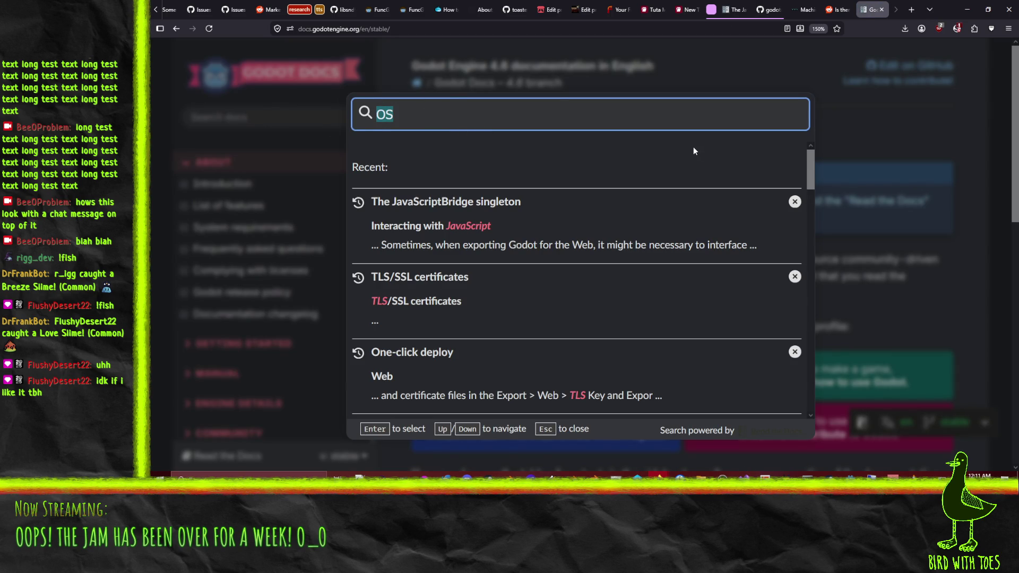
{"action": "type", "text": "monitor"}
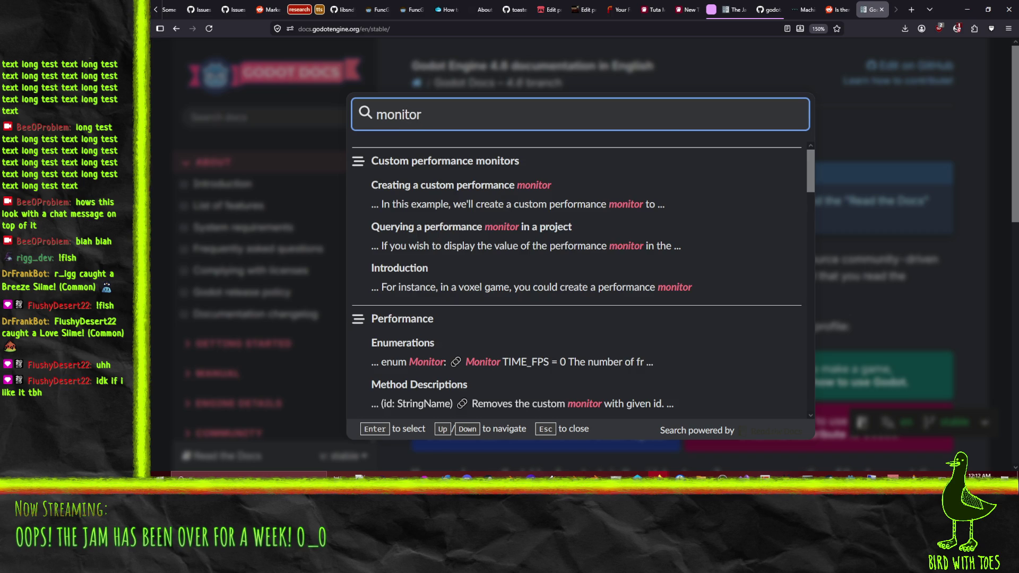
{"action": "scroll", "coordinate": [532, 223], "scroll_direction": "down", "scroll_amount": 5}
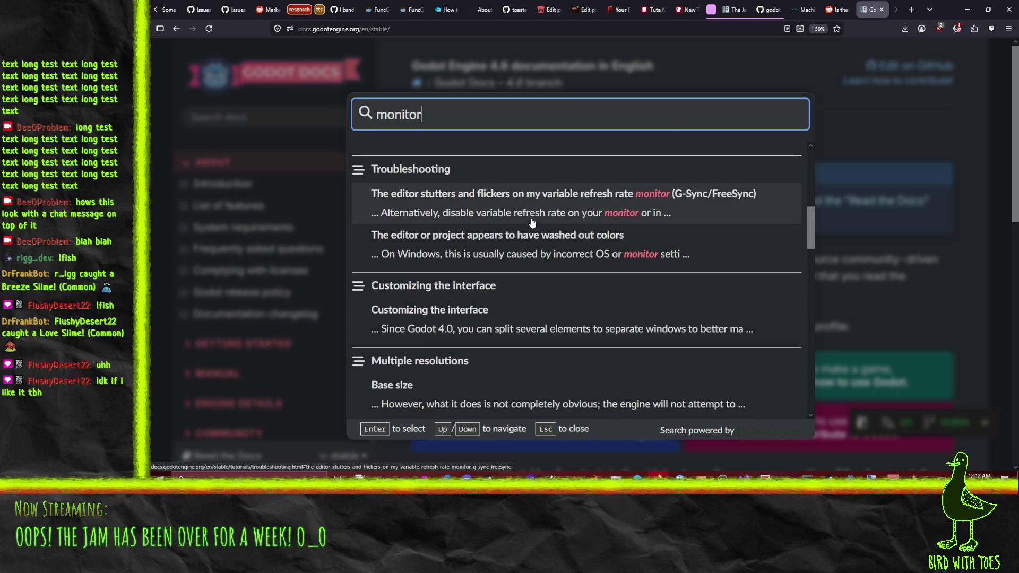
{"action": "scroll", "coordinate": [533, 223], "scroll_direction": "down", "scroll_amount": 2}
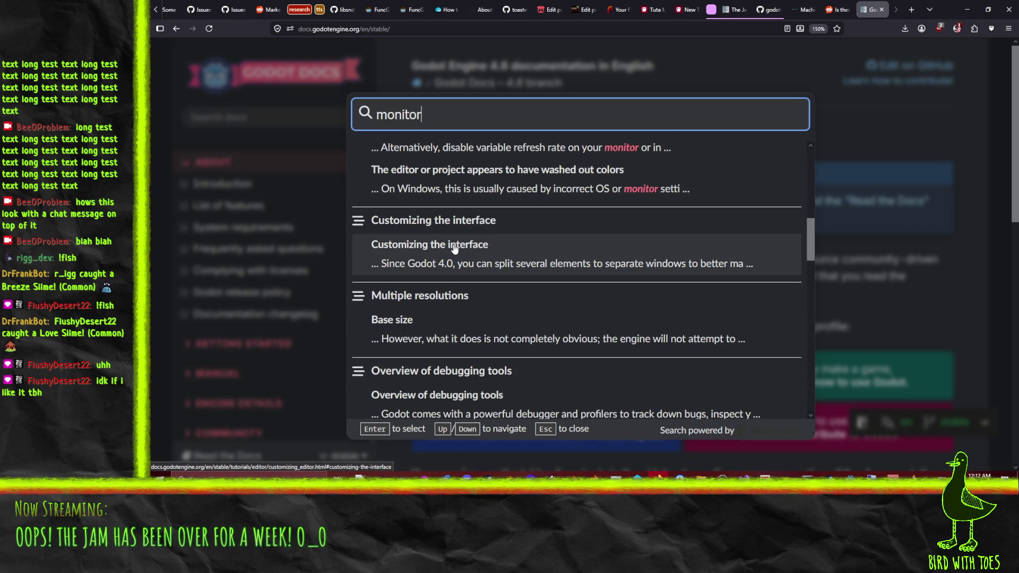
{"action": "scroll", "coordinate": [458, 247], "scroll_direction": "down", "scroll_amount": 2}
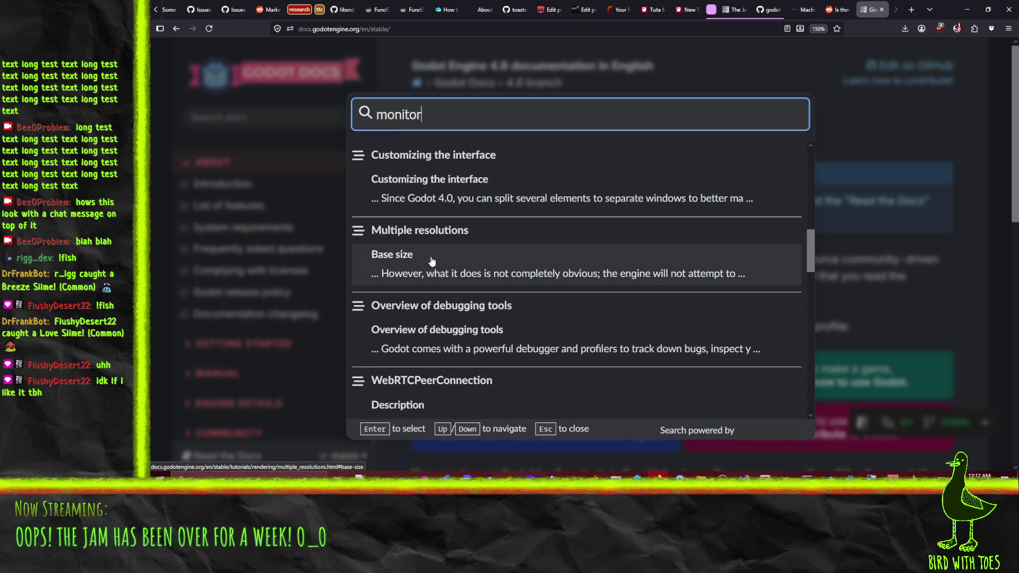
{"action": "scroll", "coordinate": [433, 262], "scroll_direction": "down", "scroll_amount": 2}
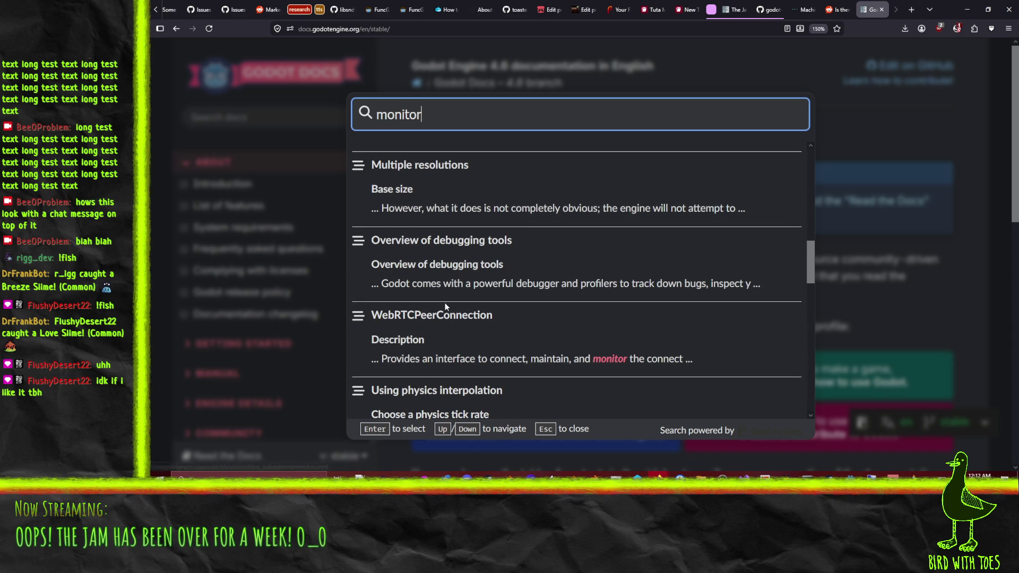
{"action": "scroll", "coordinate": [448, 296], "scroll_direction": "down", "scroll_amount": 2}
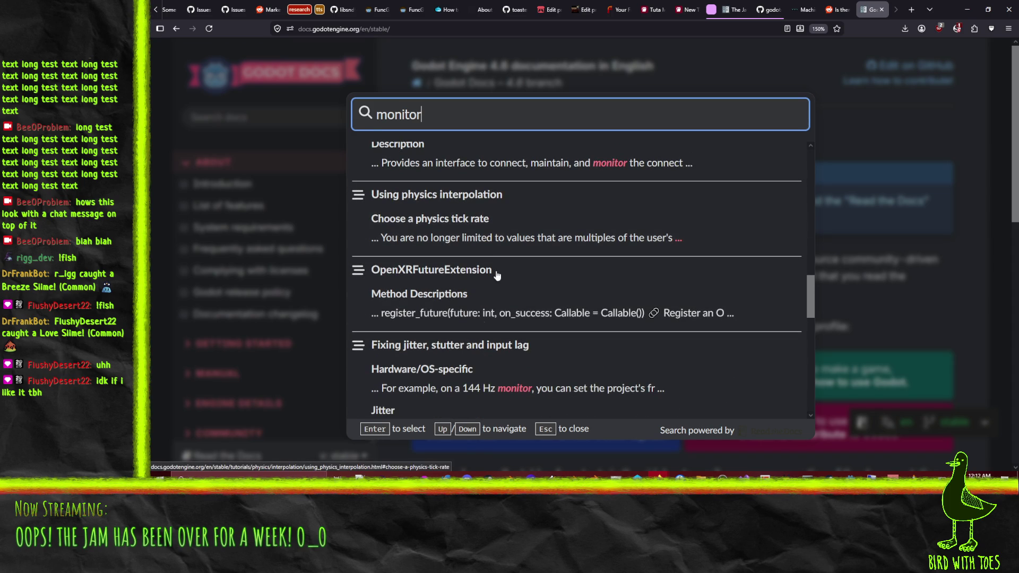
{"action": "scroll", "coordinate": [478, 359], "scroll_direction": "down", "scroll_amount": 3}
{"action": "scroll", "coordinate": [445, 319], "scroll_direction": "down", "scroll_amount": 1}
{"action": "scroll", "coordinate": [444, 320], "scroll_direction": "down", "scroll_amount": 2}
{"action": "scroll", "coordinate": [458, 253], "scroll_direction": "down", "scroll_amount": 1}
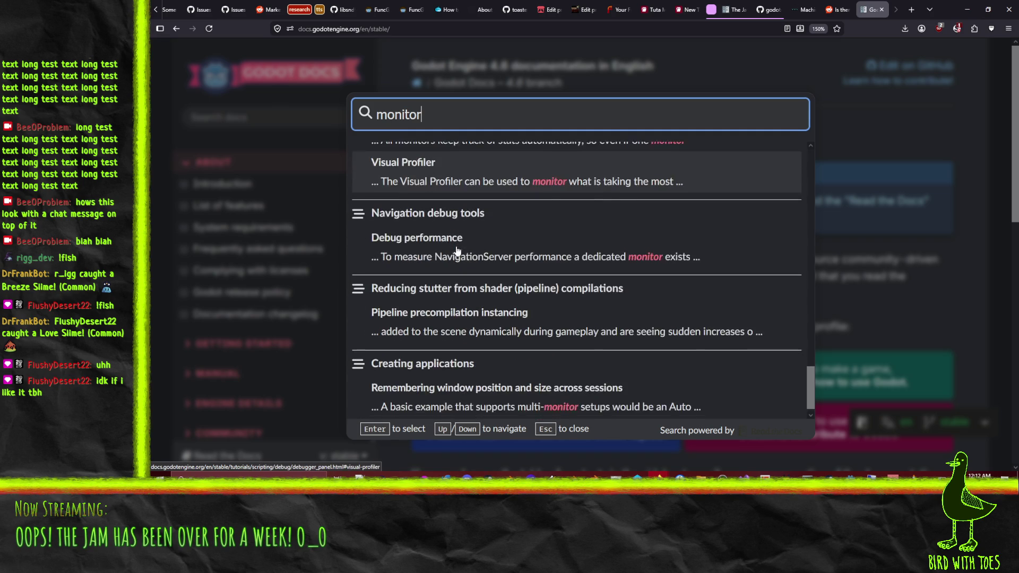
{"action": "left_click", "coordinate": [469, 393]}
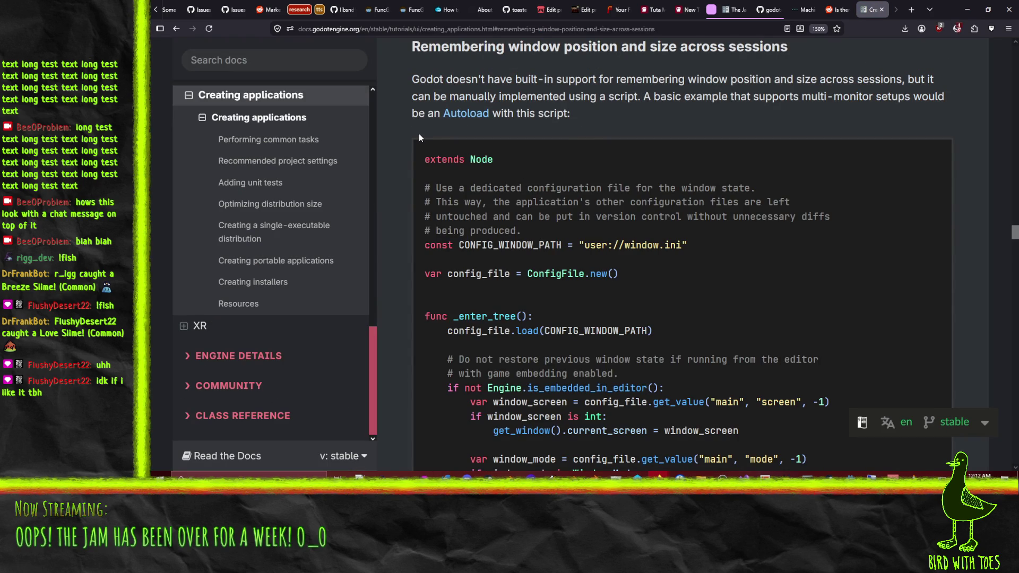
Highlight get_window() in the window-restoring sample code, glance at the Godot editor, then return to the docs.
{"action": "scroll", "coordinate": [419, 137], "scroll_direction": "down", "scroll_amount": 4}
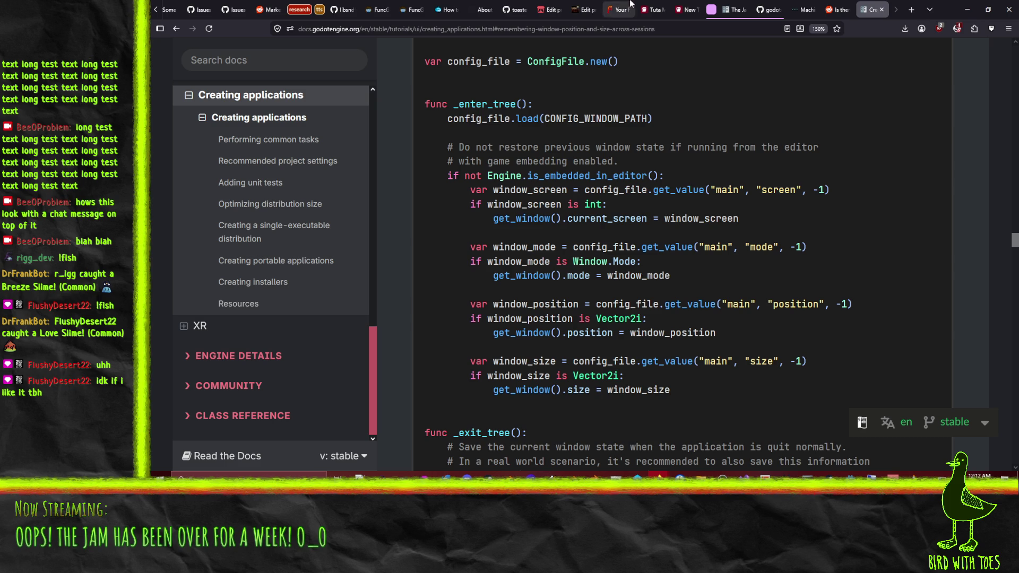
{"action": "left_click_drag", "start_coordinate": [493, 218], "coordinate": [563, 220]}
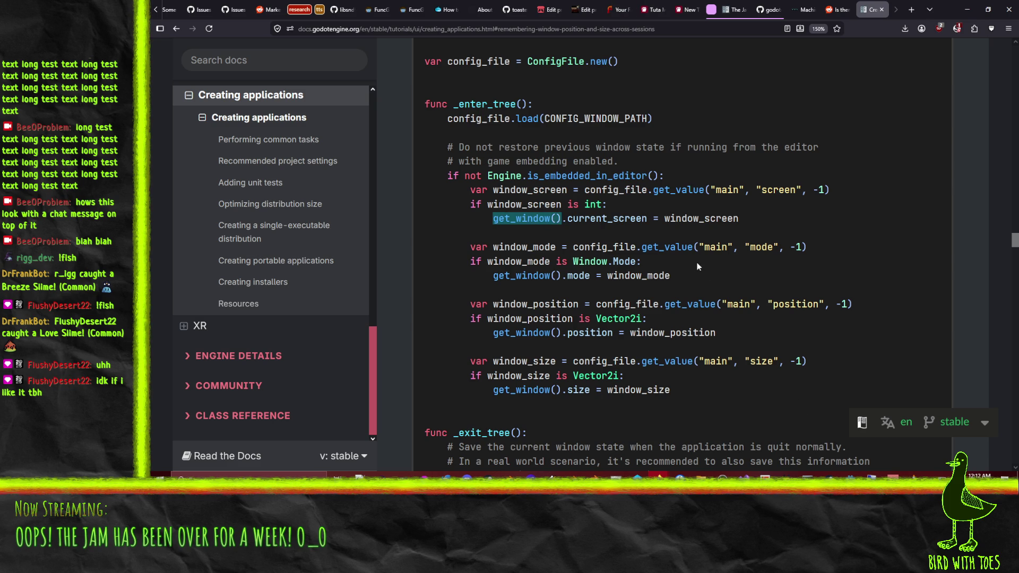
{"action": "mouse_move", "coordinate": [849, 476]}
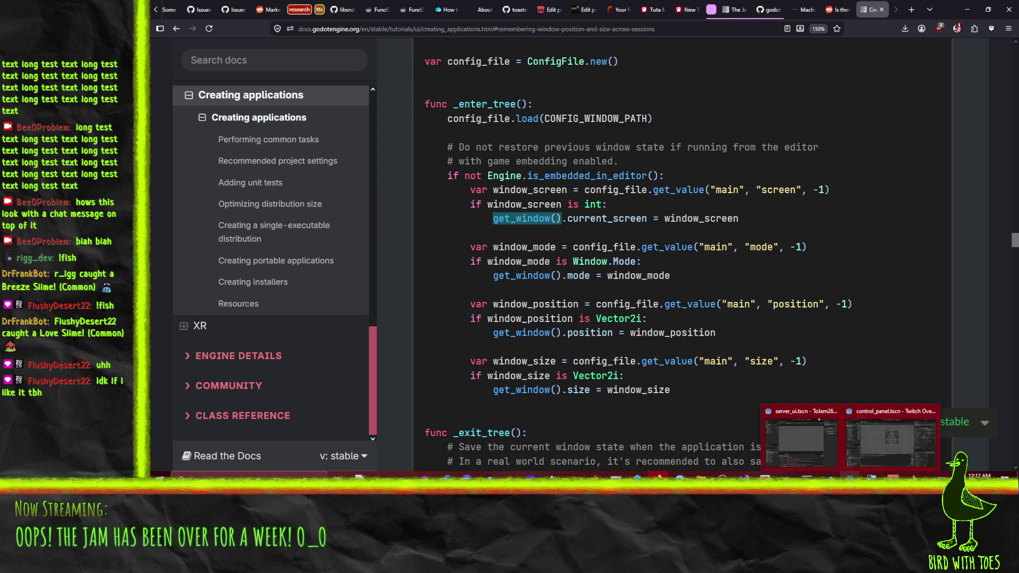
{"action": "left_click", "coordinate": [890, 445]}
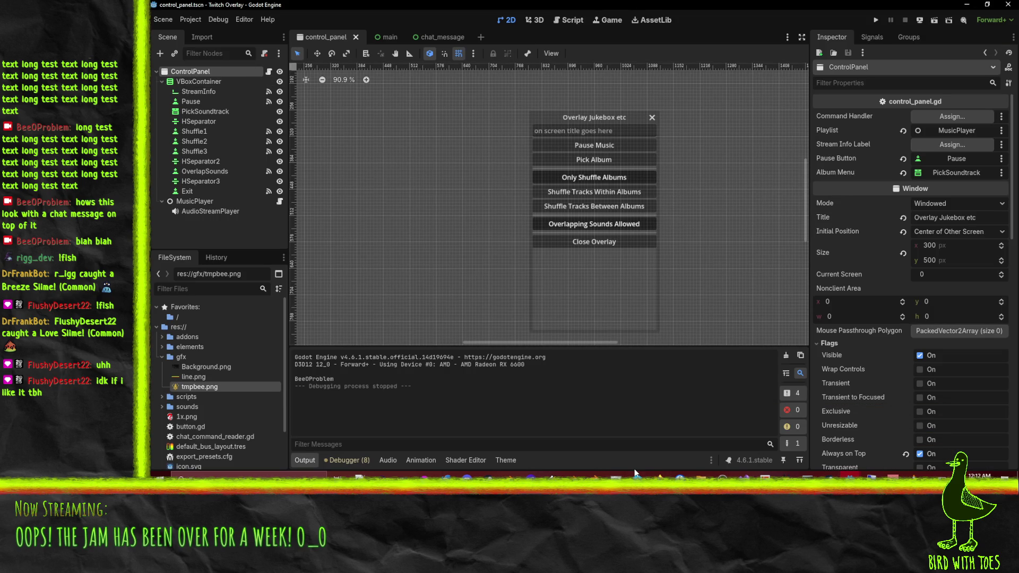
{"action": "mouse_move", "coordinate": [637, 474]}
{"action": "mouse_move", "coordinate": [670, 474]}
{"action": "left_click", "coordinate": [587, 438]}
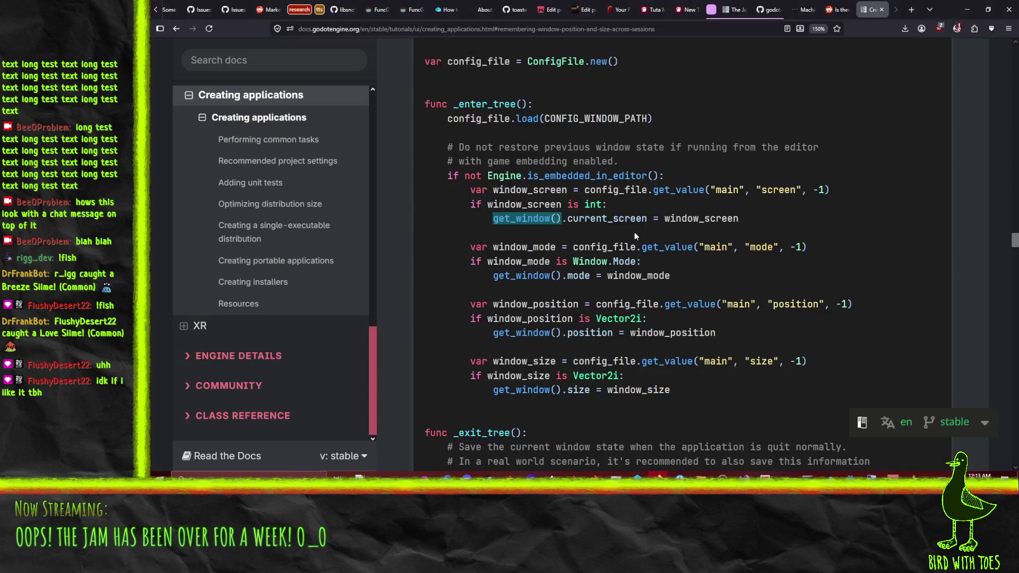
Look up Node's get_window() method in the docs and follow its link to the Window class page.
{"action": "key", "text": "slash"}
{"action": "type", "text": "get_window"}
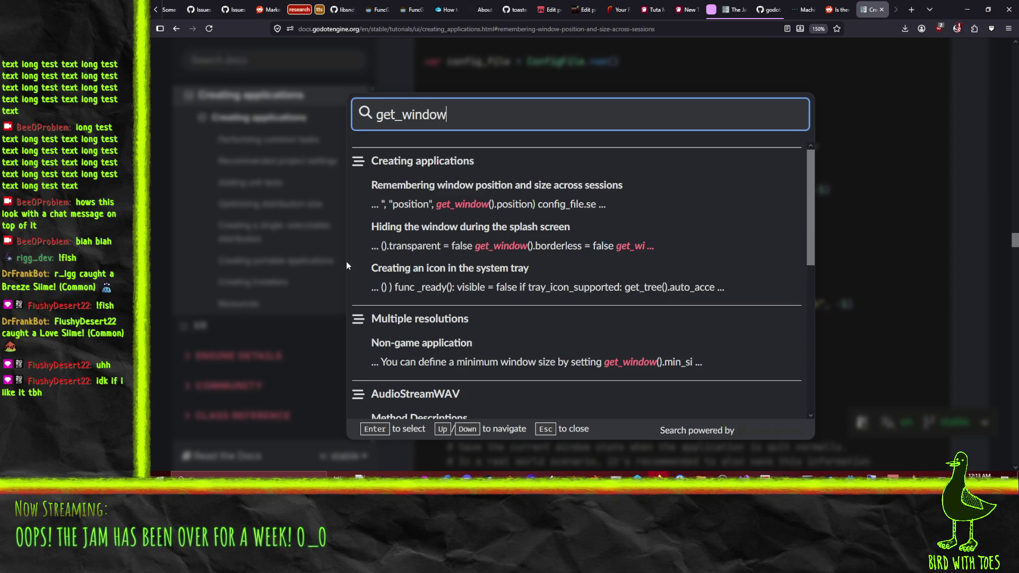
{"action": "scroll", "coordinate": [526, 332], "scroll_direction": "down", "scroll_amount": 3}
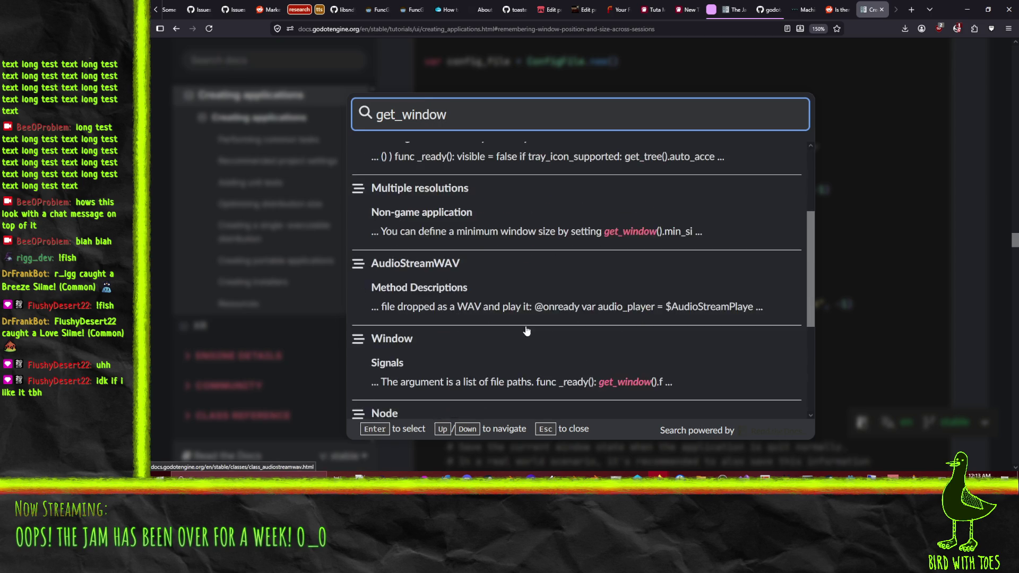
{"action": "scroll", "coordinate": [527, 331], "scroll_direction": "down", "scroll_amount": 3}
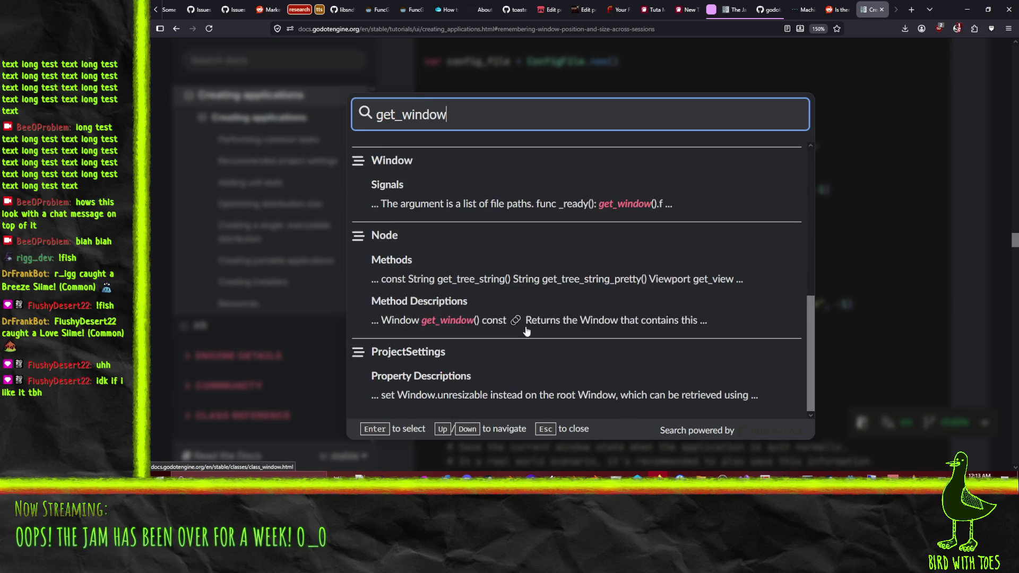
{"action": "left_click", "coordinate": [455, 298]}
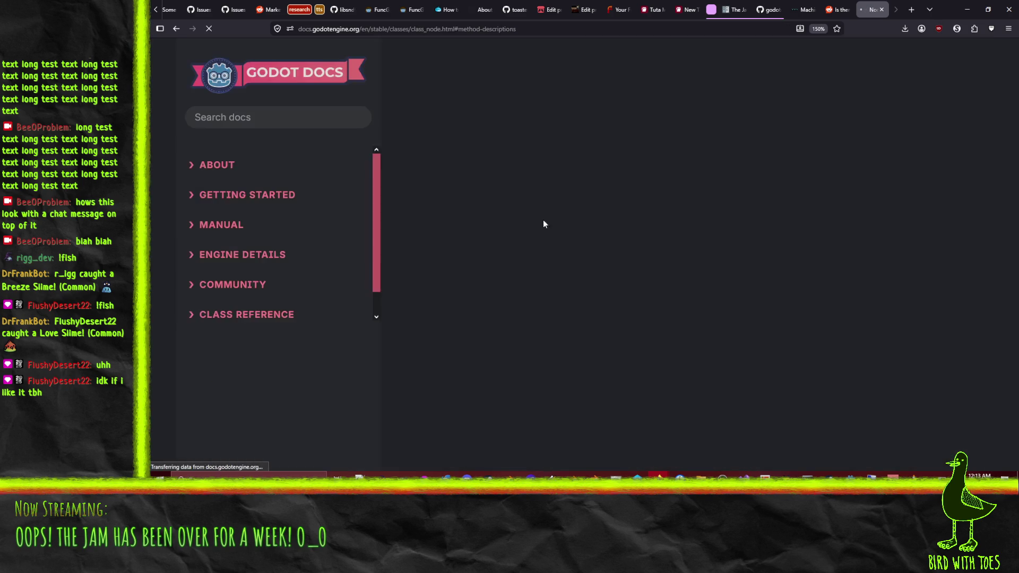
{"action": "key", "text": "ctrl+f"}
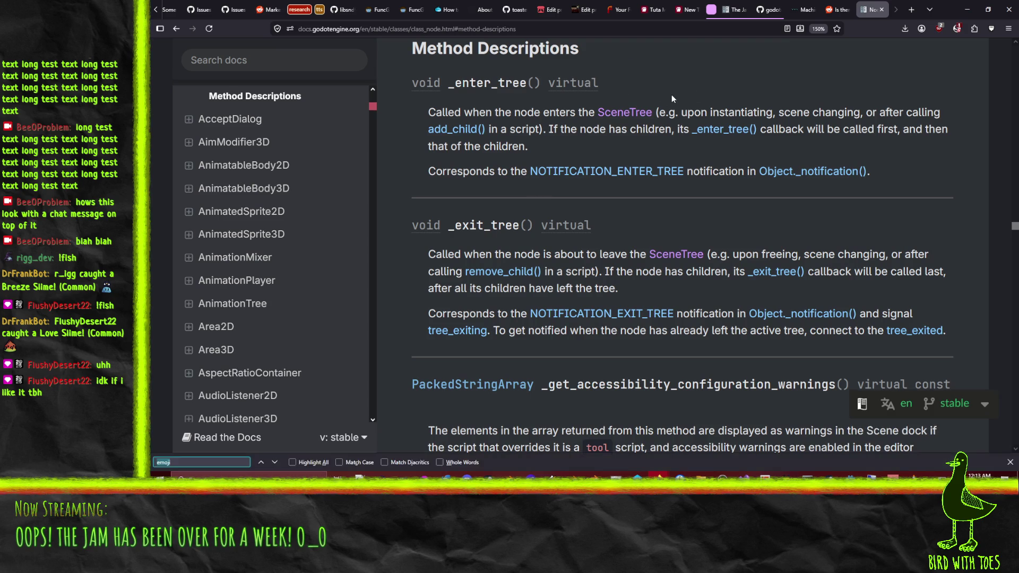
{"action": "type", "text": "get_windo"}
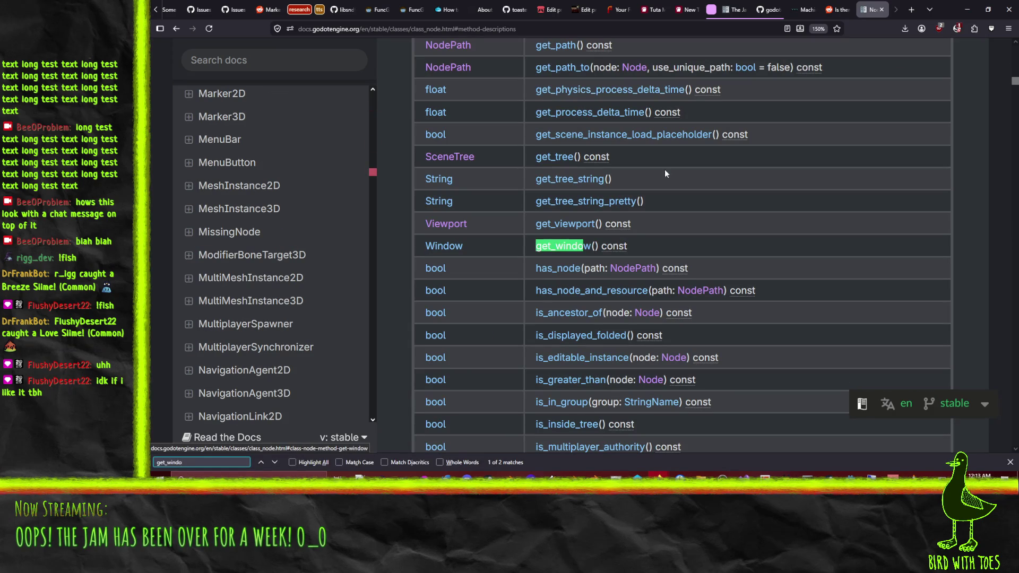
{"action": "left_click", "coordinate": [557, 251]}
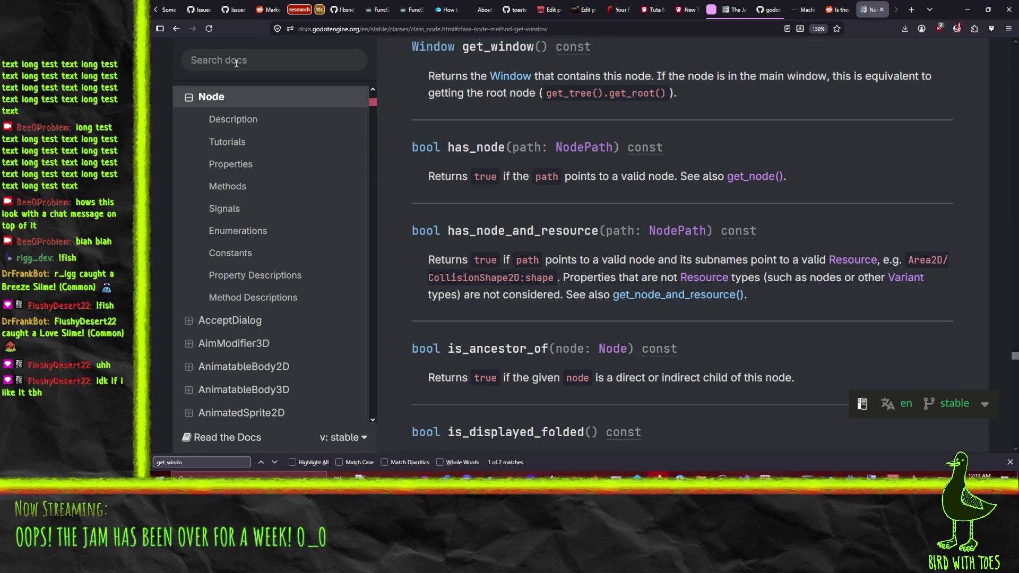
{"action": "left_click", "coordinate": [505, 81]}
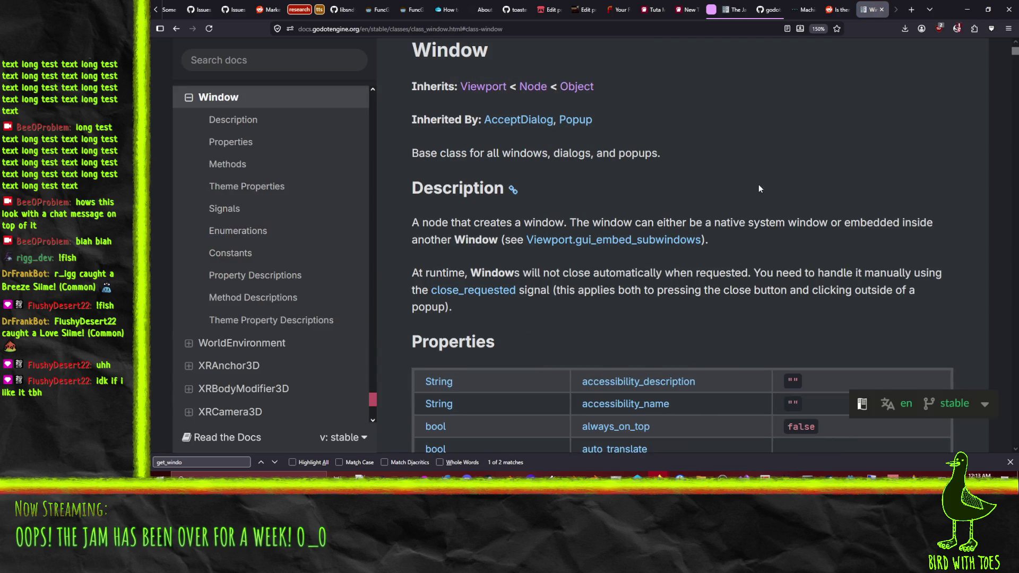
Browse the Window class reference and jump to the current_screen property description.
{"action": "scroll", "coordinate": [744, 136], "scroll_direction": "down", "scroll_amount": 3}
{"action": "scroll", "coordinate": [743, 135], "scroll_direction": "up", "scroll_amount": 3}
{"action": "scroll", "coordinate": [779, 173], "scroll_direction": "down", "scroll_amount": 7}
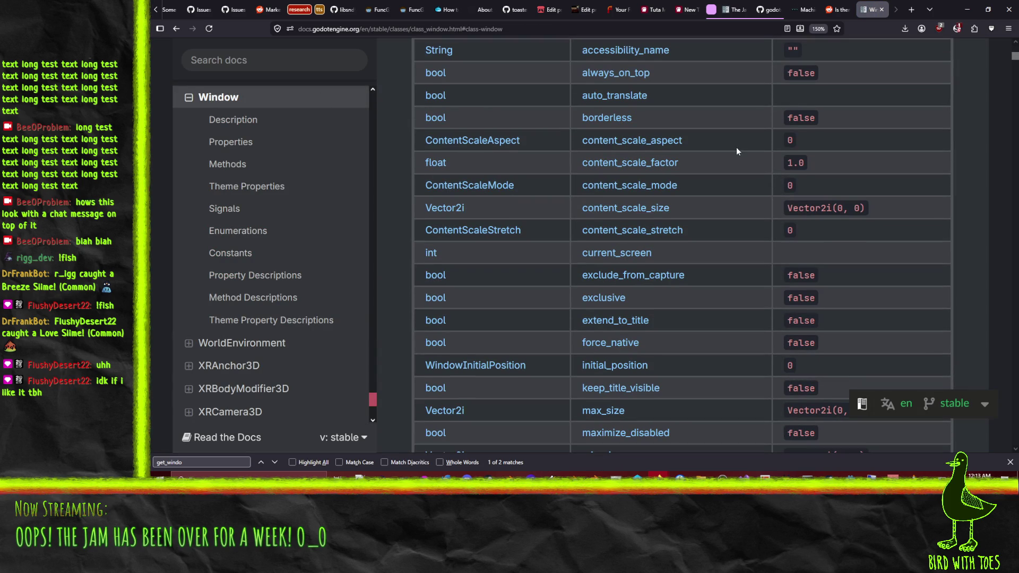
{"action": "scroll", "coordinate": [721, 143], "scroll_direction": "up", "scroll_amount": 3}
{"action": "scroll", "coordinate": [721, 143], "scroll_direction": "down", "scroll_amount": 4}
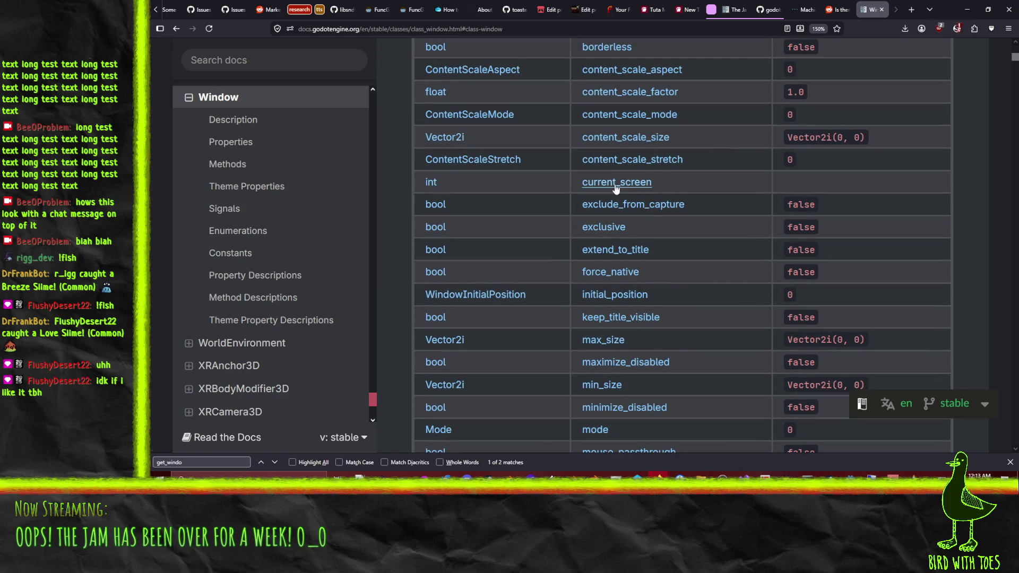
{"action": "left_click", "coordinate": [619, 186]}
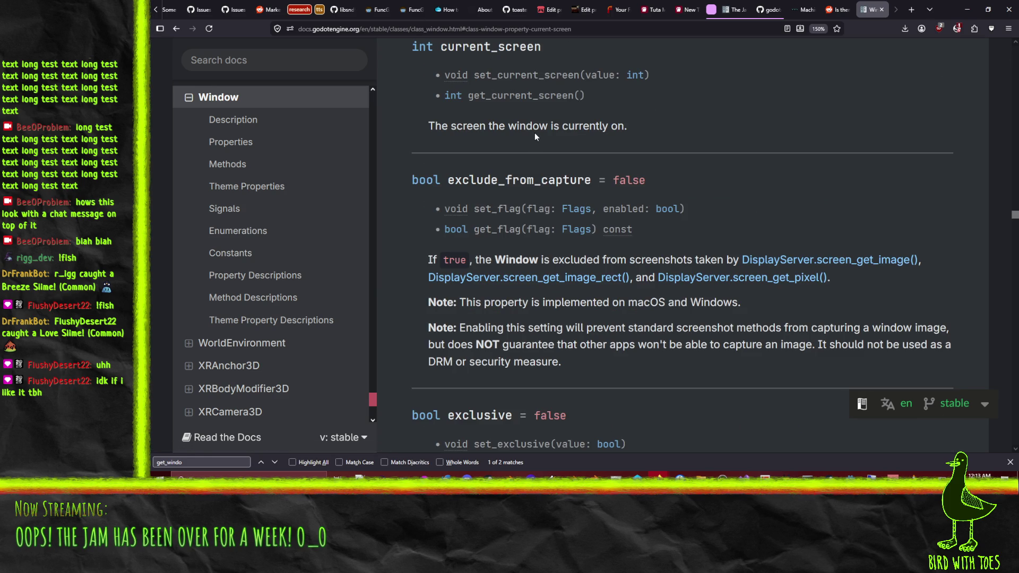
{"action": "scroll", "coordinate": [616, 131], "scroll_direction": "up", "scroll_amount": 2}
{"action": "scroll", "coordinate": [615, 132], "scroll_direction": "up", "scroll_amount": 2}
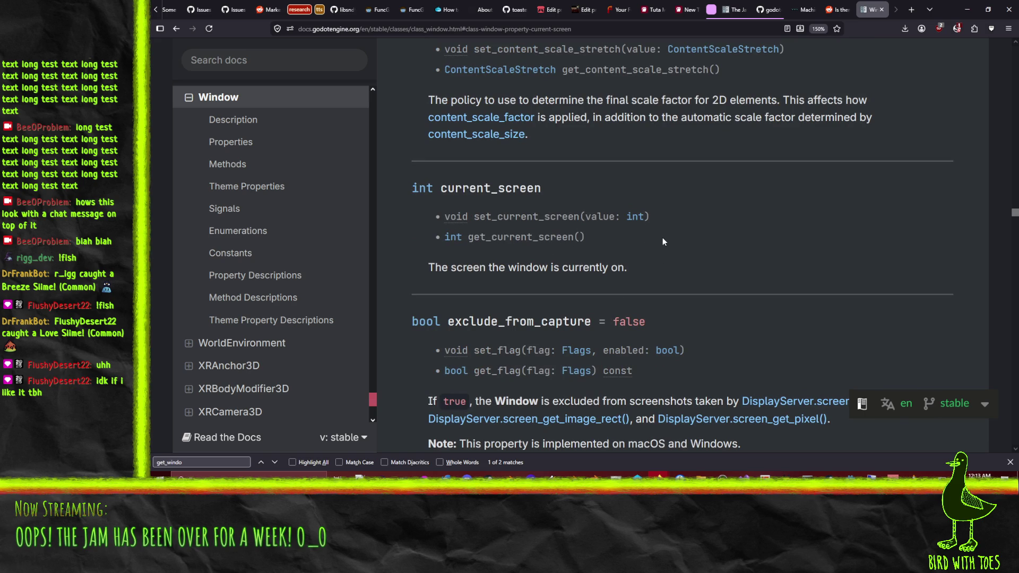
{"action": "scroll", "coordinate": [677, 250], "scroll_direction": "up", "scroll_amount": 15}
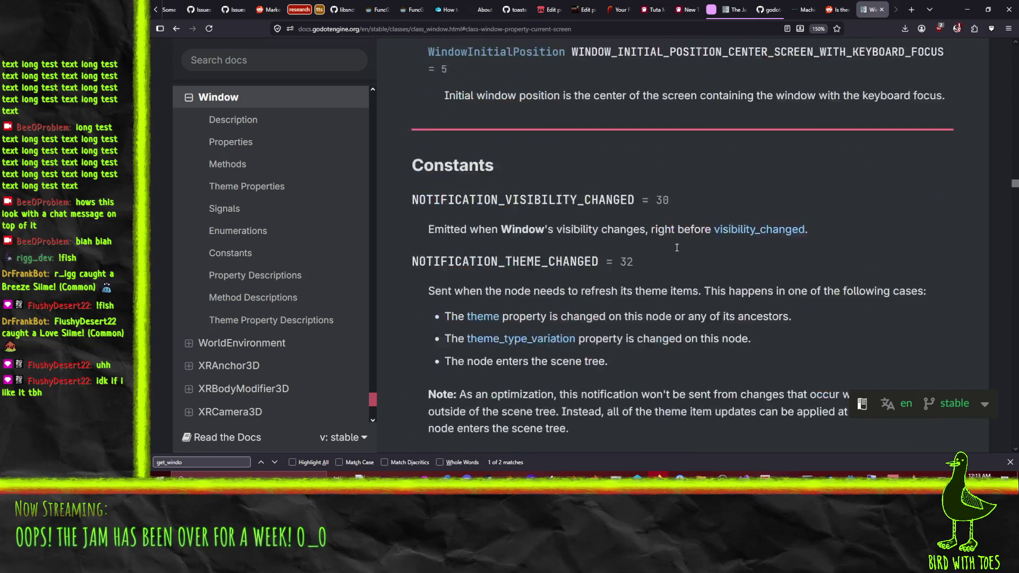
{"action": "scroll", "coordinate": [682, 249], "scroll_direction": "up", "scroll_amount": 15}
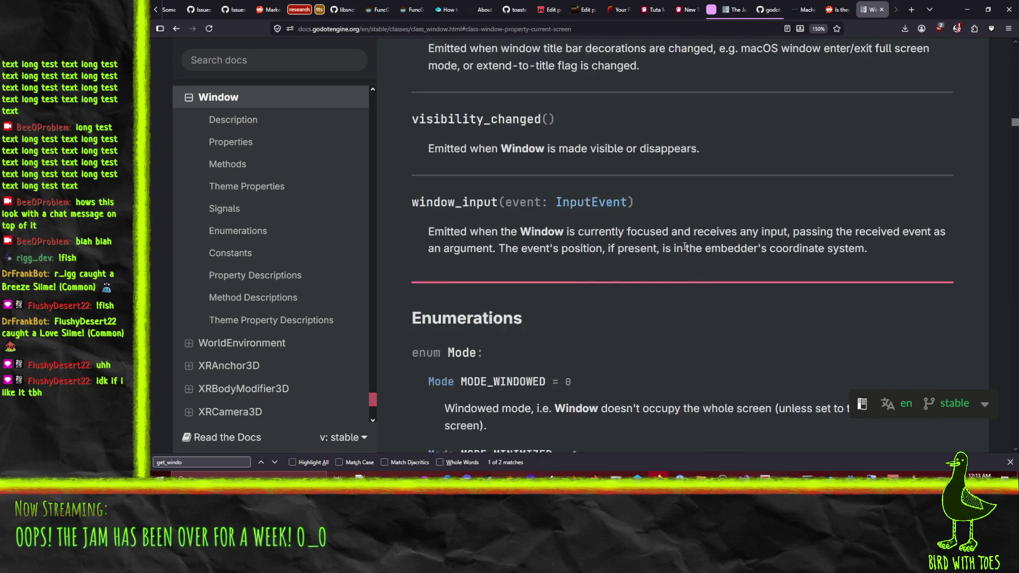
{"action": "scroll", "coordinate": [682, 248], "scroll_direction": "up", "scroll_amount": 15}
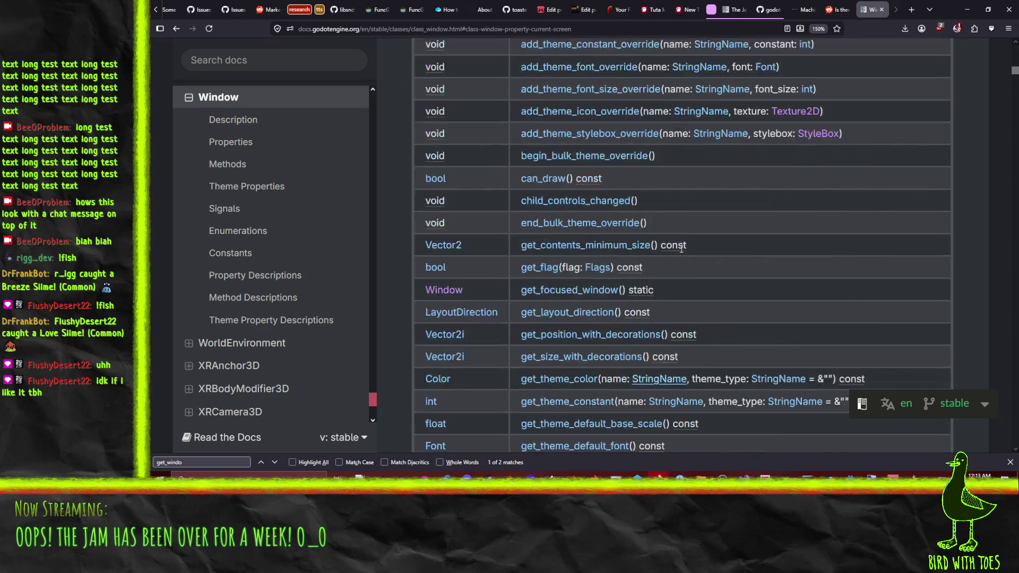
{"action": "scroll", "coordinate": [681, 253], "scroll_direction": "up", "scroll_amount": 5}
Step through the 'screen' matches on the Window class page.
{"action": "key", "text": "ctrl+f"}
{"action": "type", "text": "screen"}
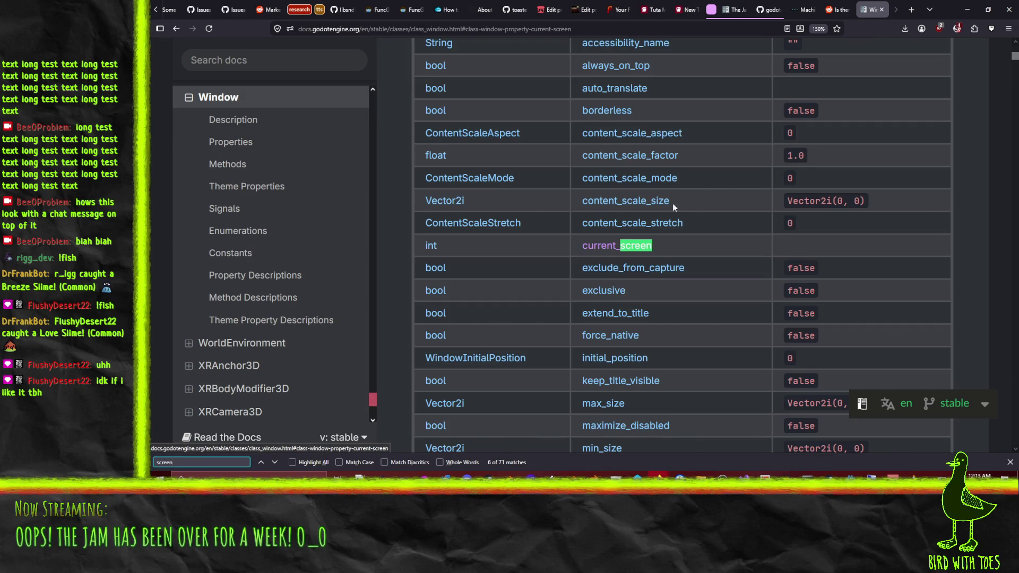
{"action": "key", "text": "Return"}
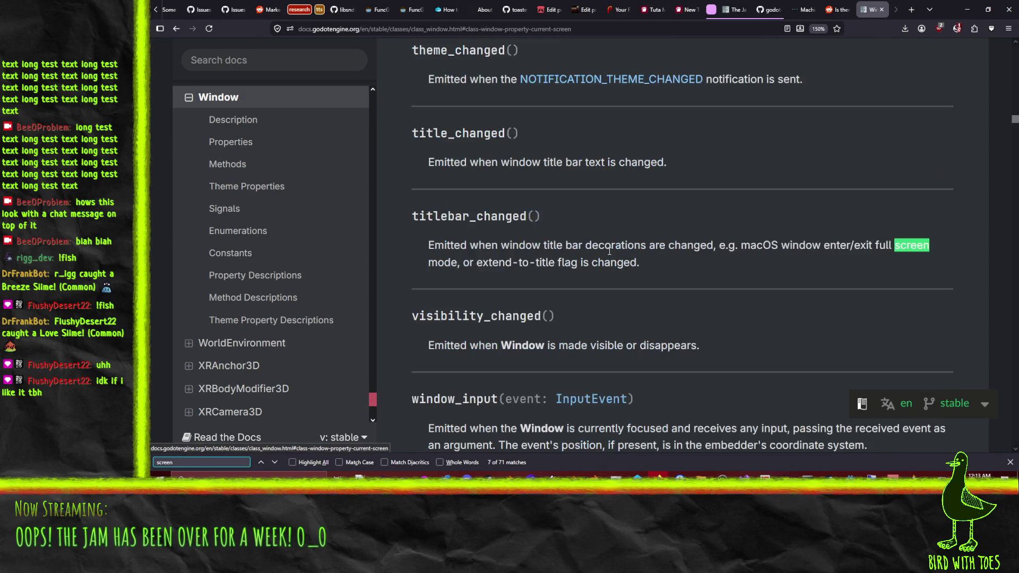
{"action": "key", "text": "Return"}
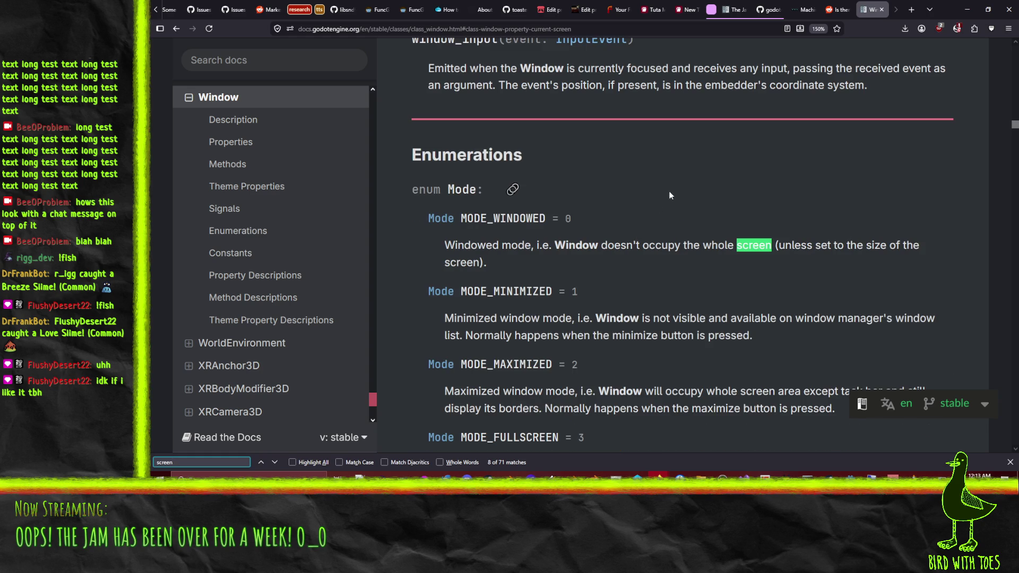
{"action": "key", "text": "Return"}
{"action": "key", "text": "Return"}
{"action": "key", "text": "Return"}
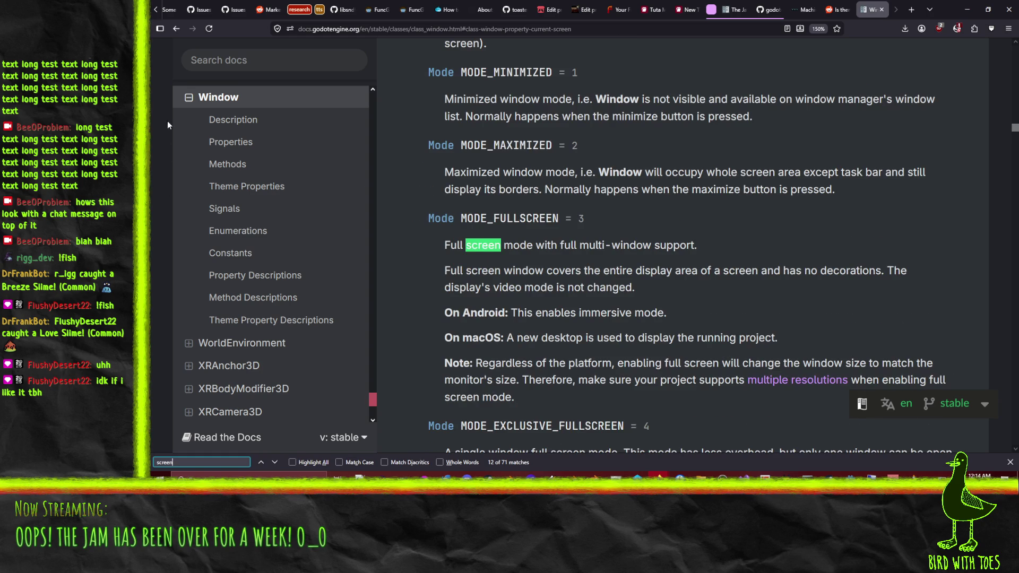
Search the whole docs for 'screen', close the results, and return to the Godot editor.
{"action": "left_click", "coordinate": [229, 60]}
{"action": "type", "text": "screen"}
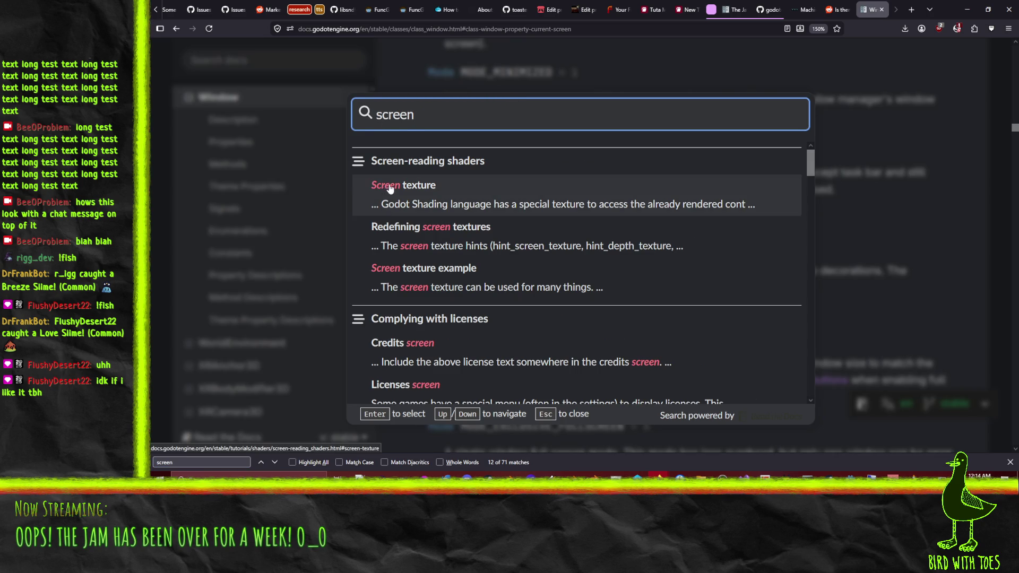
{"action": "scroll", "coordinate": [450, 287], "scroll_direction": "down", "scroll_amount": 5}
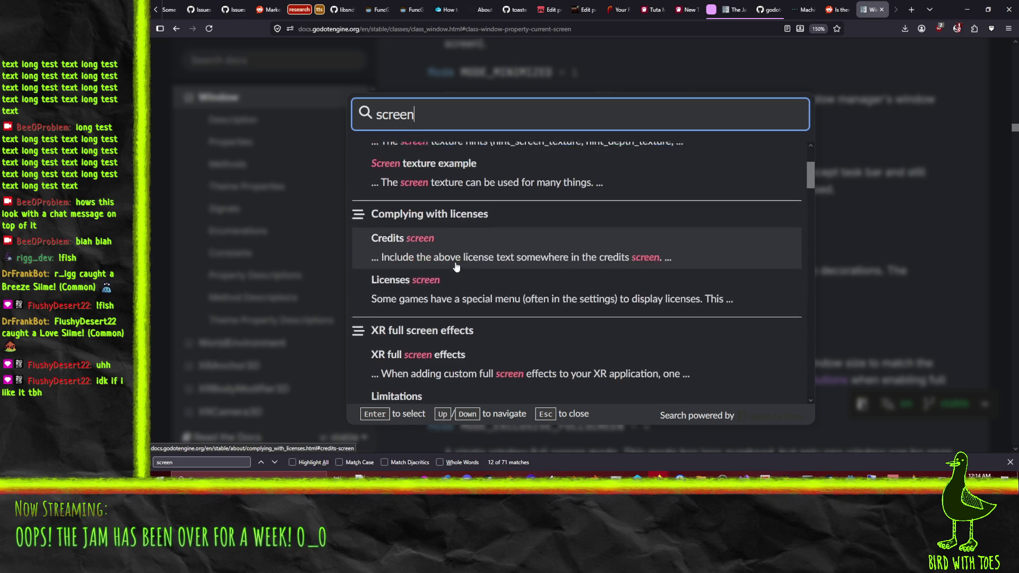
{"action": "scroll", "coordinate": [489, 237], "scroll_direction": "down", "scroll_amount": 5}
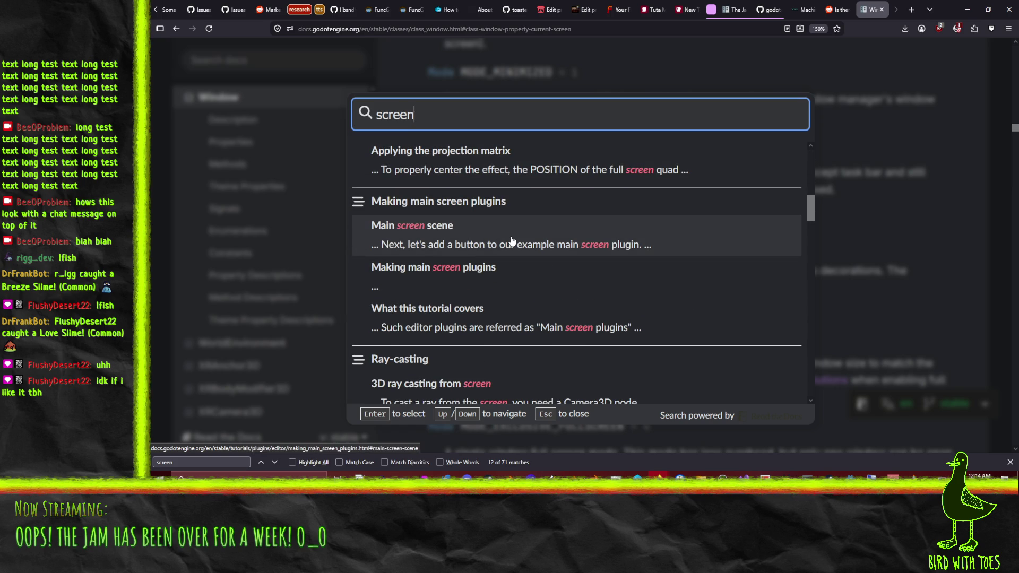
{"action": "scroll", "coordinate": [512, 241], "scroll_direction": "down", "scroll_amount": 8}
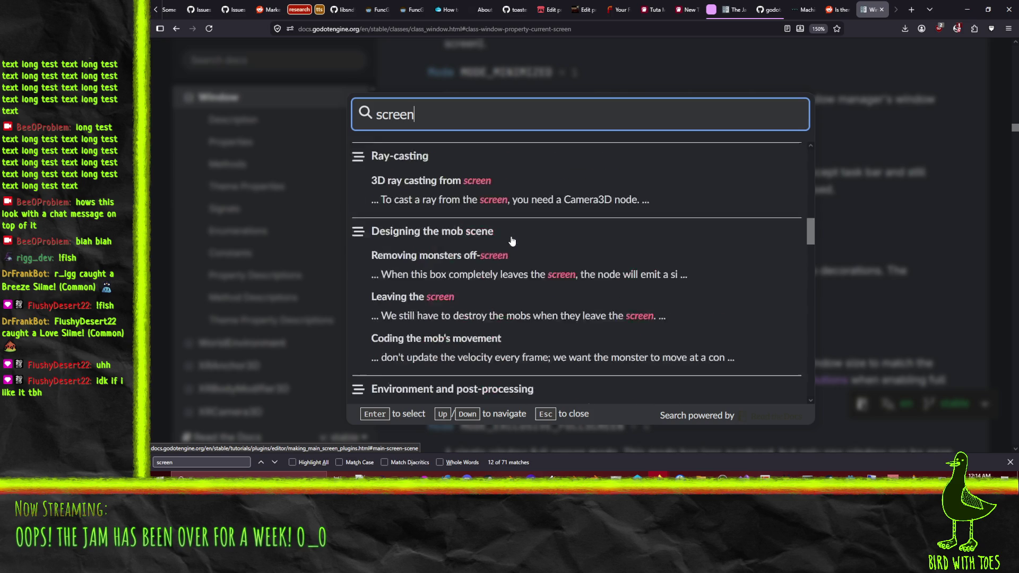
{"action": "scroll", "coordinate": [558, 220], "scroll_direction": "up", "scroll_amount": 3}
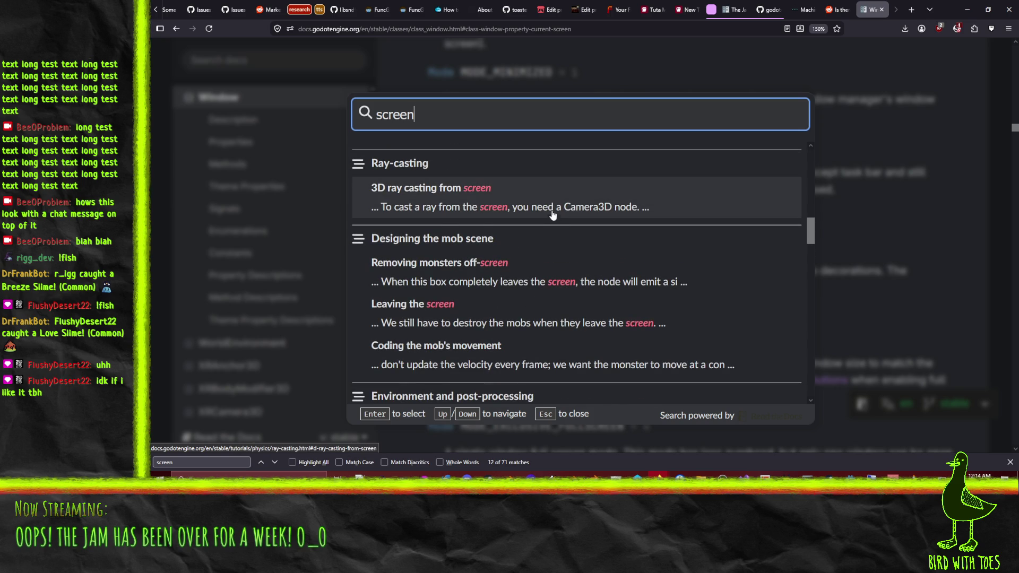
{"action": "scroll", "coordinate": [554, 215], "scroll_direction": "down", "scroll_amount": 4}
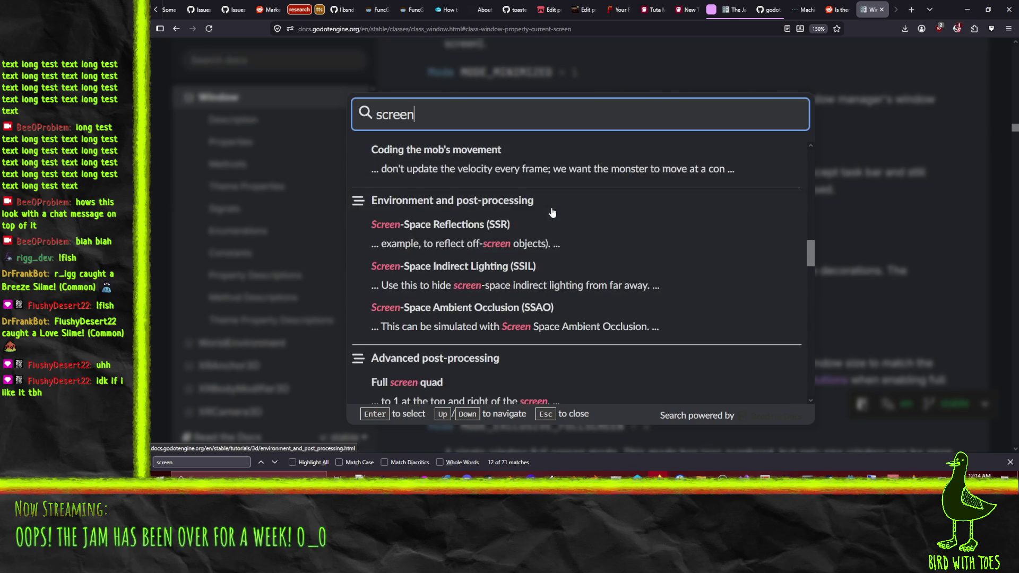
{"action": "scroll", "coordinate": [552, 212], "scroll_direction": "down", "scroll_amount": 2}
{"action": "left_click", "coordinate": [868, 142]}
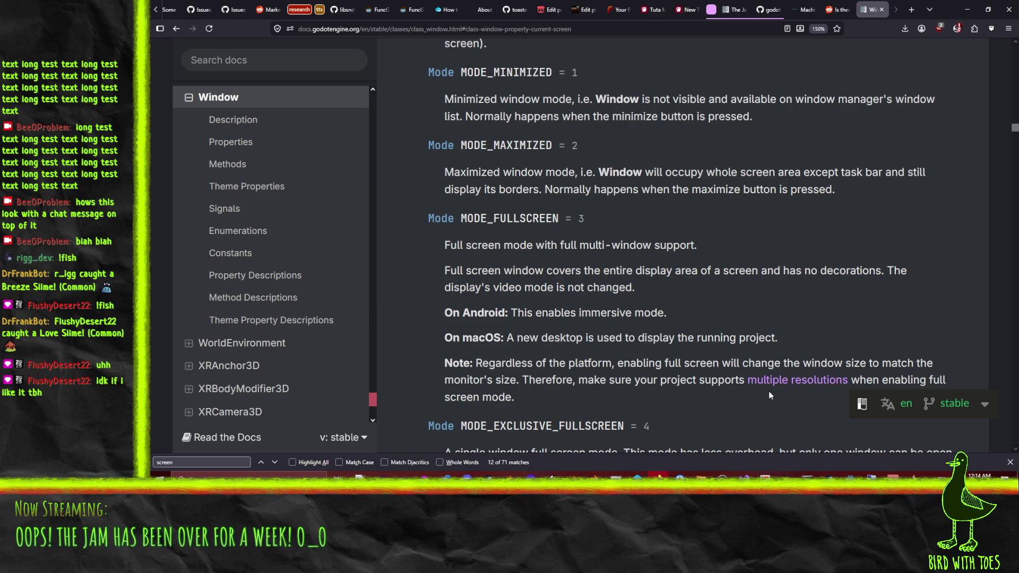
{"action": "scroll", "coordinate": [690, 339], "scroll_direction": "down", "scroll_amount": 3}
{"action": "scroll", "coordinate": [685, 337], "scroll_direction": "down", "scroll_amount": 8}
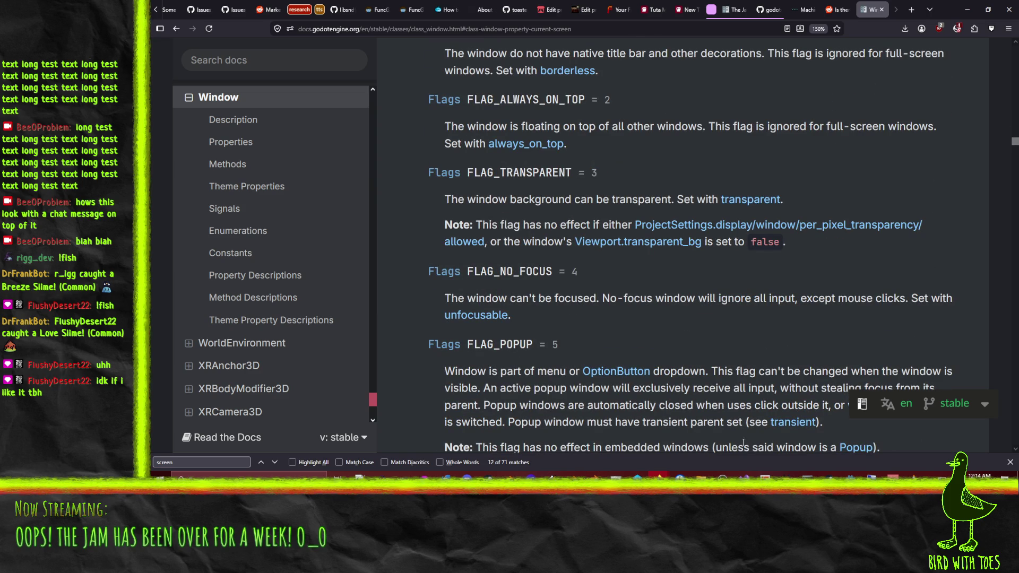
{"action": "left_click", "coordinate": [967, 10]}
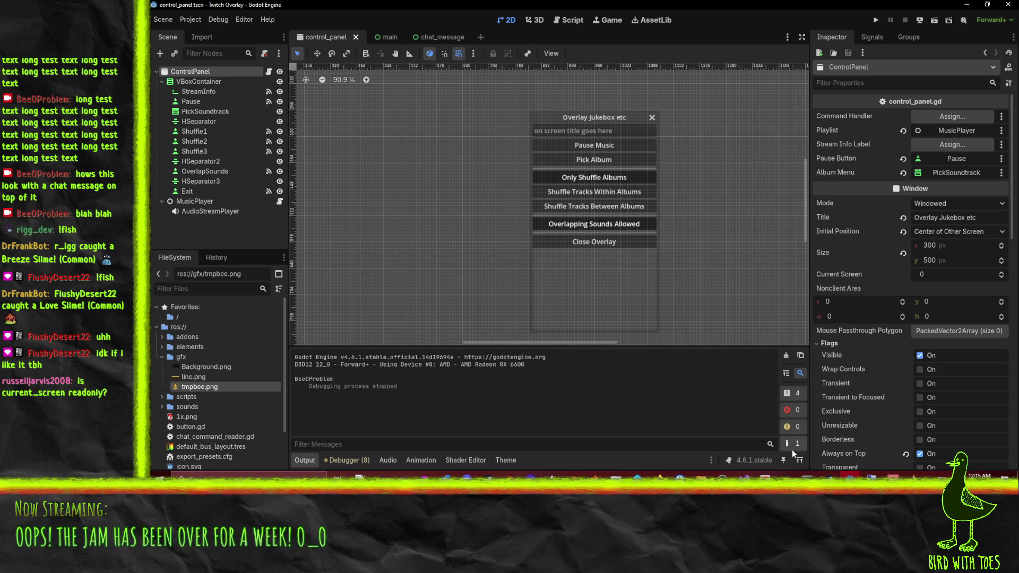
{"action": "right_click", "coordinate": [198, 81]}
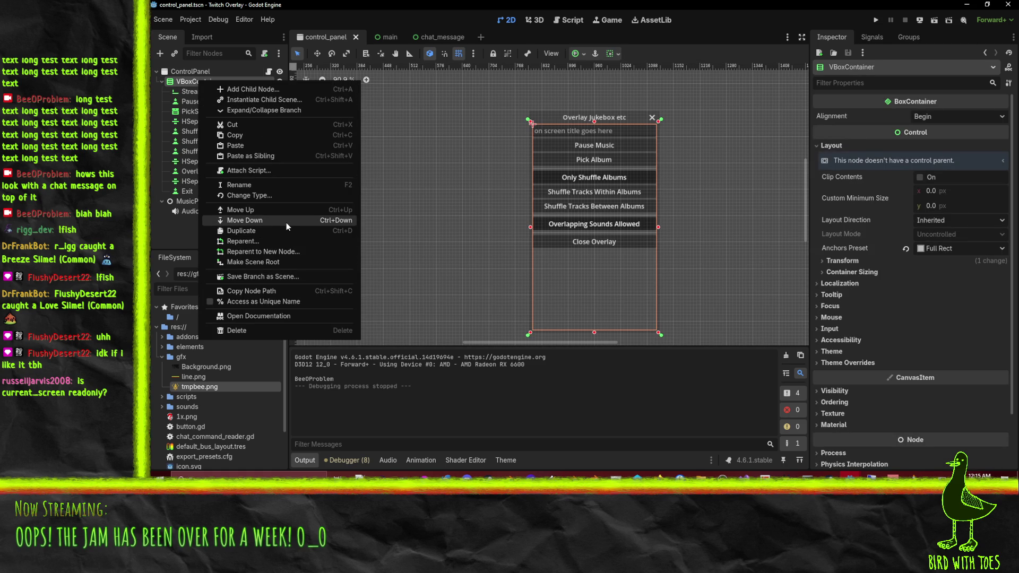
Add a Button child node under VBoxContainer.
{"action": "left_click", "coordinate": [257, 87]}
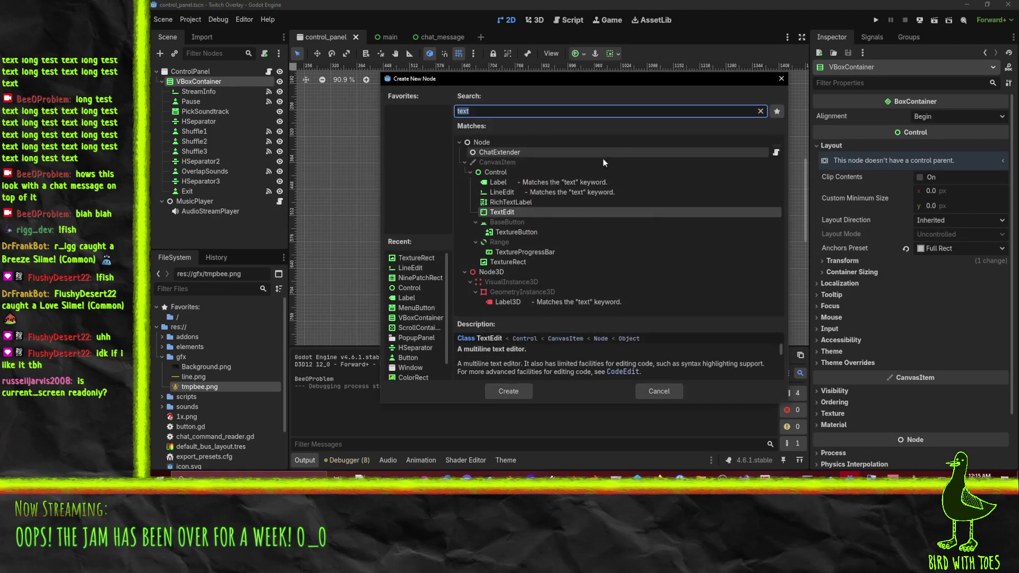
{"action": "left_click", "coordinate": [520, 261]}
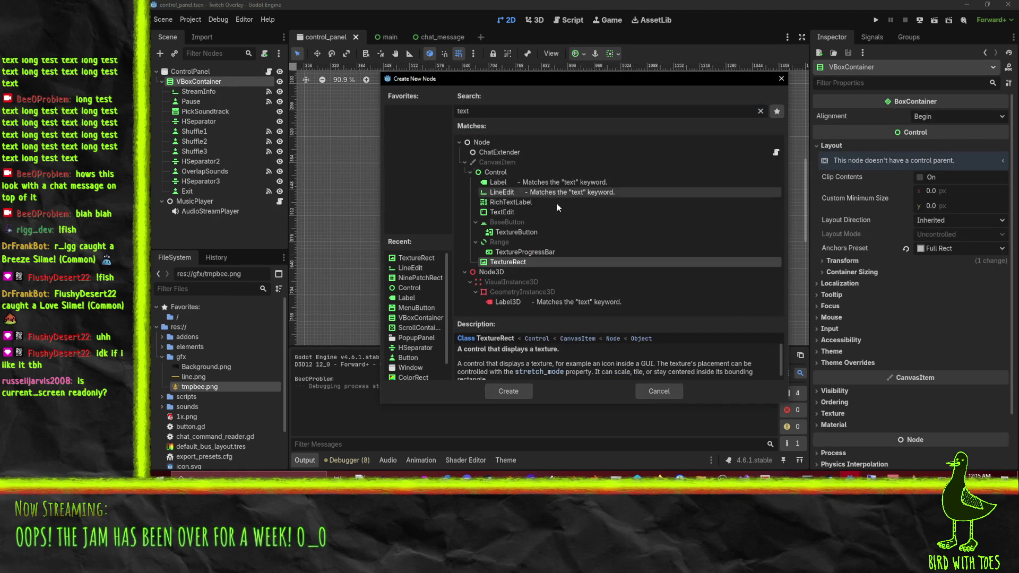
{"action": "left_click", "coordinate": [523, 233]}
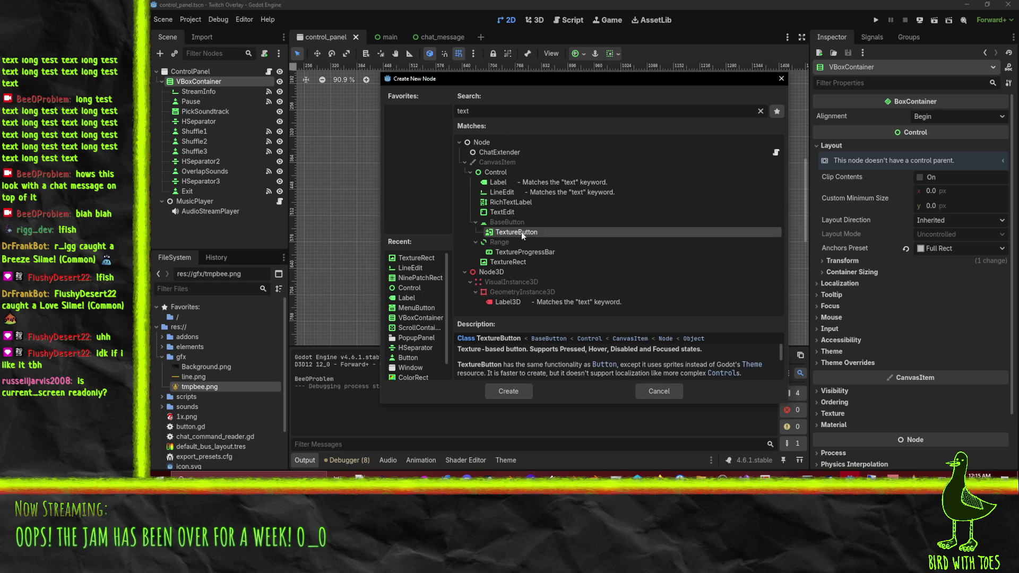
{"action": "double_click", "coordinate": [463, 111]}
{"action": "type", "text": "butt"}
{"action": "key", "text": "Return"}
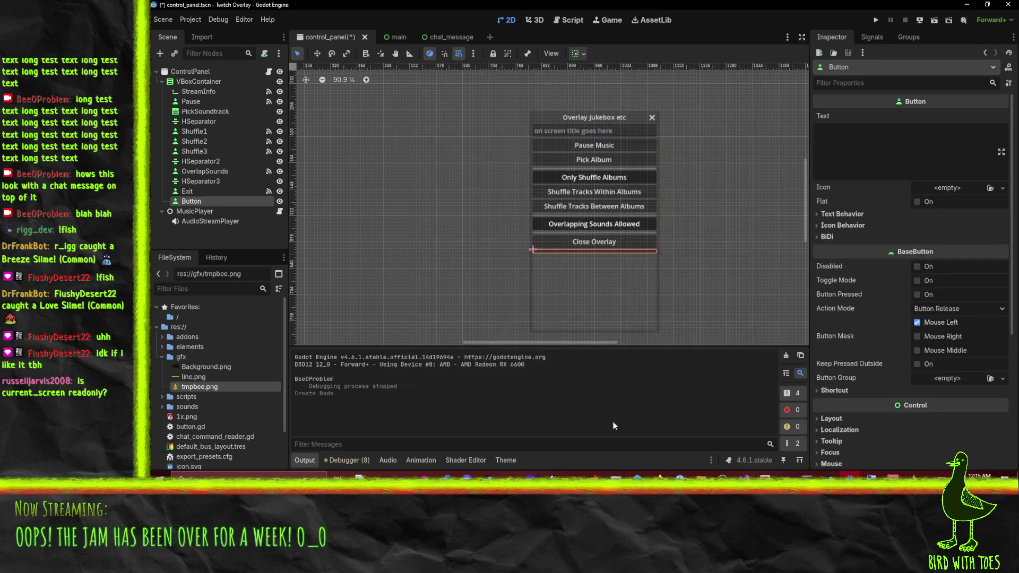
Set the new button's Text to 'Swap Monitors'.
{"action": "left_click", "coordinate": [932, 143]}
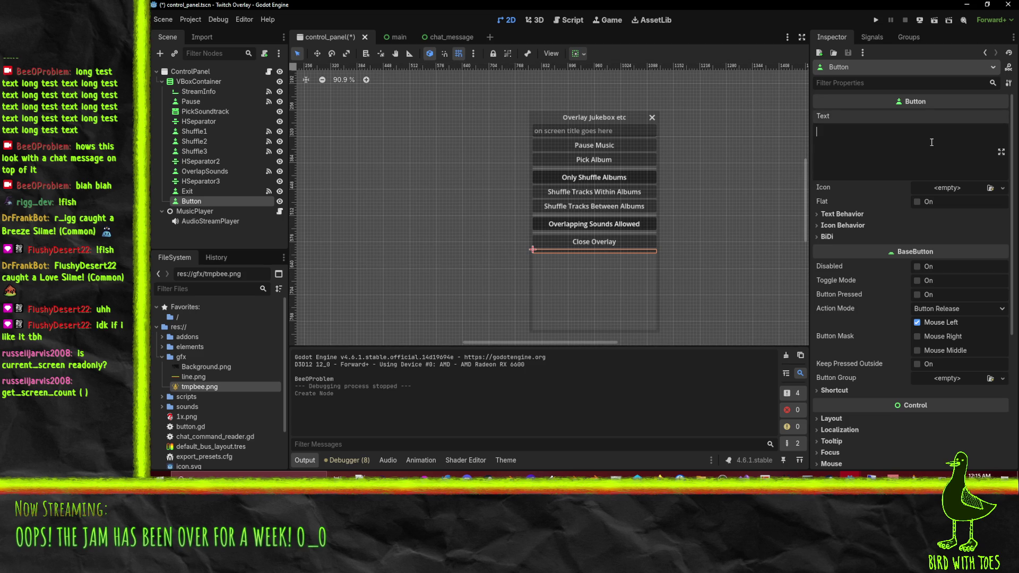
{"action": "type", "text": "abc"}
{"action": "key", "text": "BackSpace"}
{"action": "key", "text": "BackSpace"}
{"action": "key", "text": "BackSpace"}
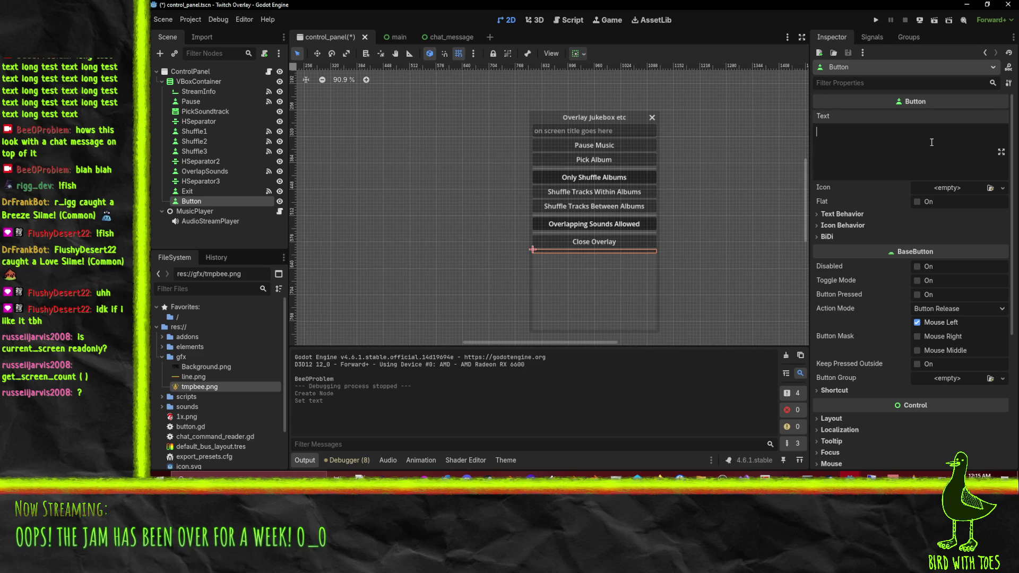
{"action": "type", "text": "What"}
{"action": "key", "text": "BackSpace"}
{"action": "key", "text": "BackSpace"}
{"action": "key", "text": "BackSpace"}
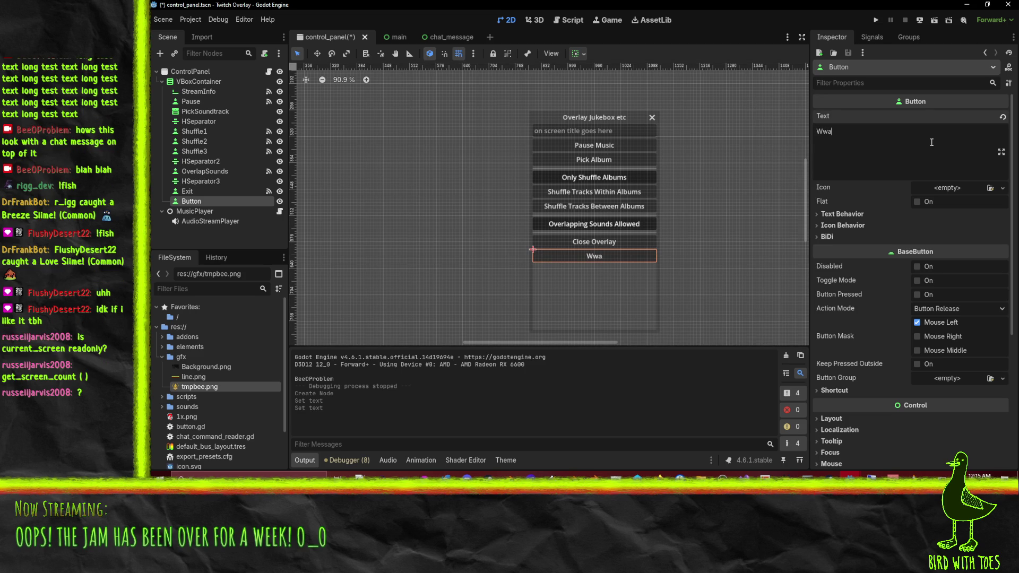
{"action": "type", "text": "Swap "}
{"action": "type", "text": "Monitor"}
{"action": "key", "text": "Return"}
{"action": "key", "text": "BackSpace"}
{"action": "type", "text": "s"}
Rename the new button node to ChangeMonitor.
{"action": "left_click", "coordinate": [195, 195]}
{"action": "left_click", "coordinate": [197, 200]}
{"action": "left_click", "coordinate": [205, 206]}
{"action": "type", "text": "ChangeMo"}
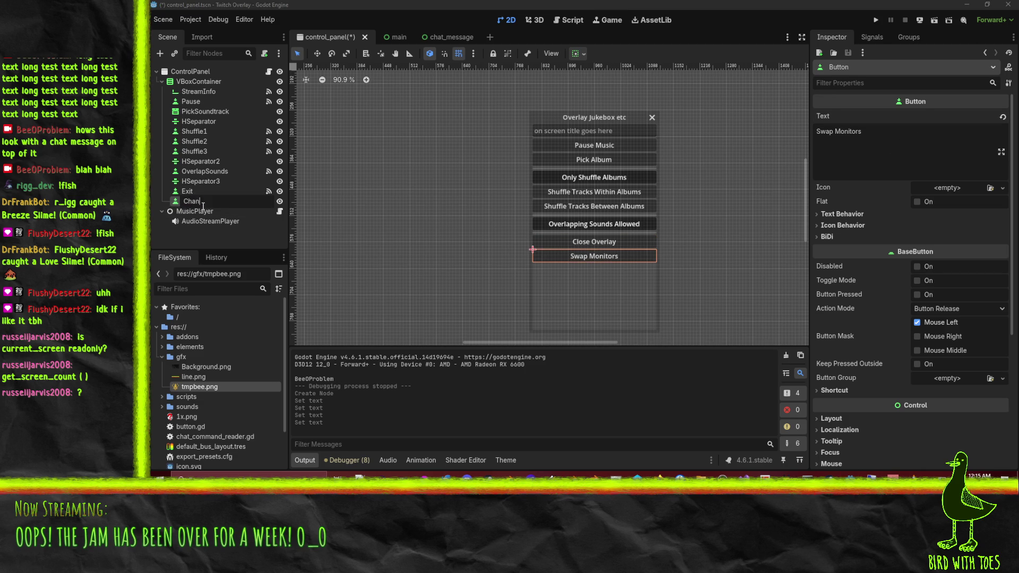
{"action": "type", "text": "nitor"}
{"action": "key", "text": "Return"}
Move ChangeMonitor above Exit in the Scene dock and open control_panel.gd.
{"action": "mouse_move", "coordinate": [204, 205]}
{"action": "left_mouse_down"}
{"action": "mouse_move", "coordinate": [212, 190]}
{"action": "mouse_move", "coordinate": [238, 202]}
{"action": "left_mouse_up"}
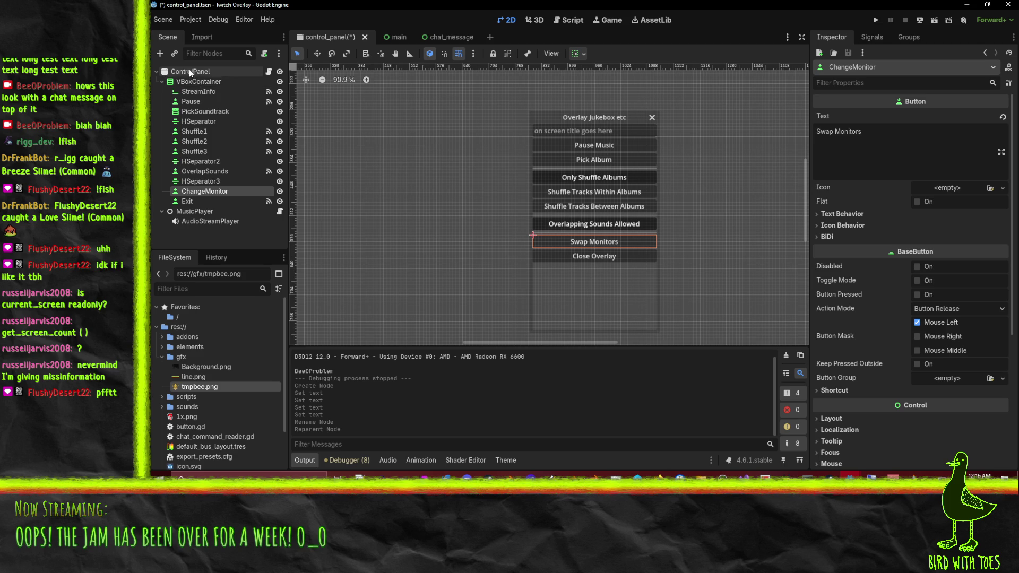
{"action": "left_click", "coordinate": [269, 71]}
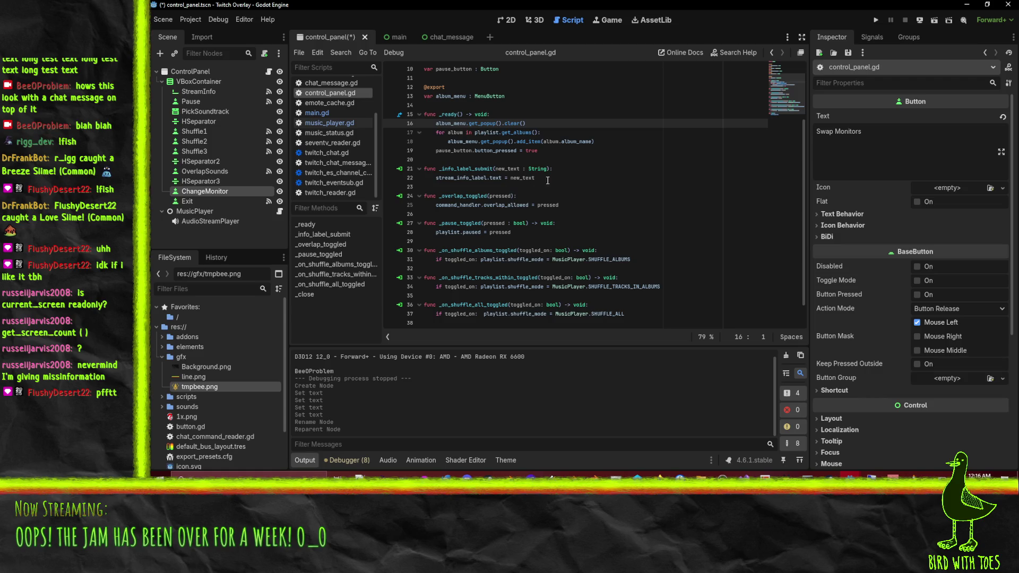
Insert 'func _change_monitor():' above _close() with its body starting 'main_window.'.
{"action": "key", "text": "Down"}
{"action": "key", "text": "Down"}
{"action": "key", "text": "Down"}
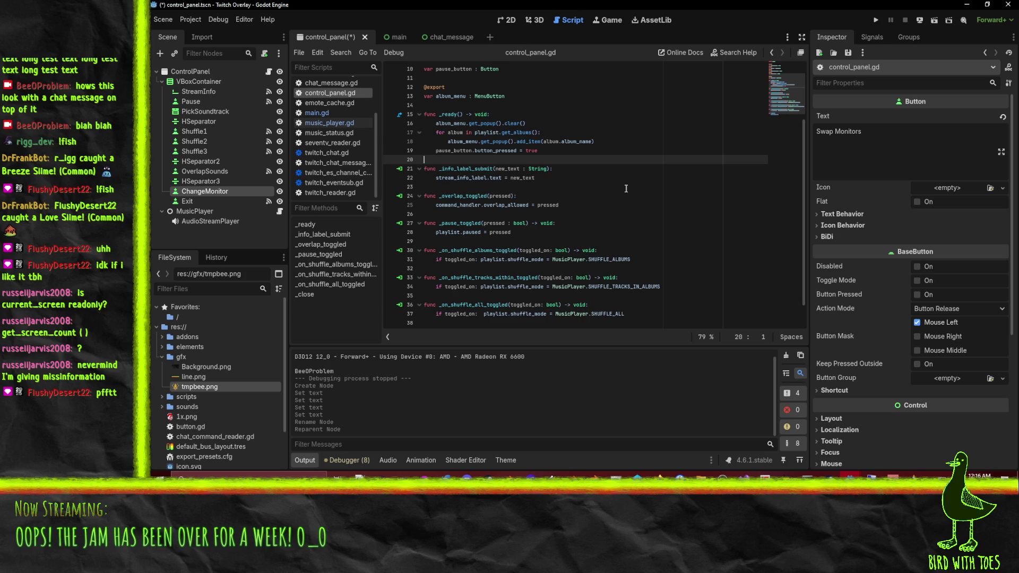
{"action": "scroll", "coordinate": [393, 118], "scroll_direction": "up", "scroll_amount": 2}
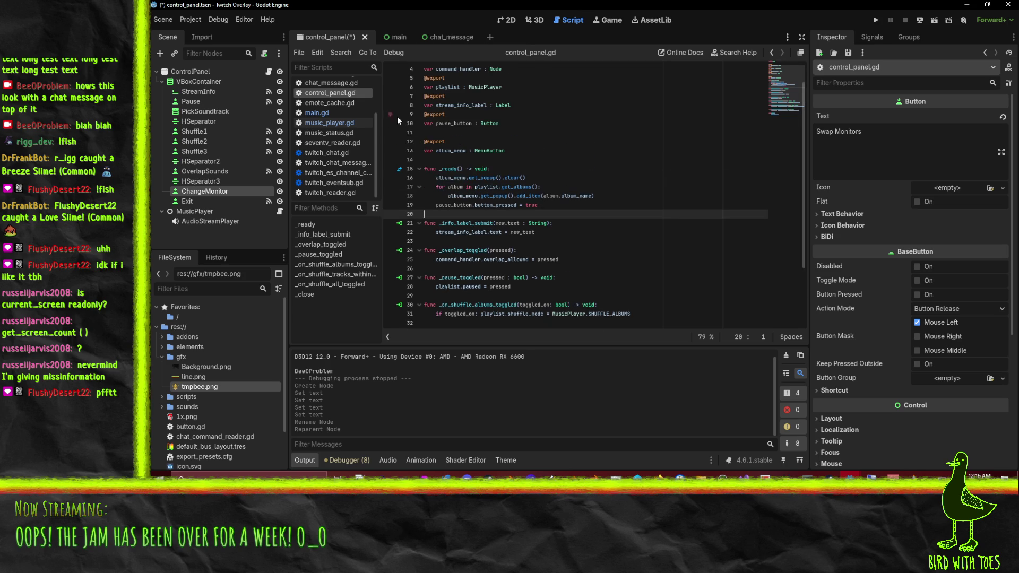
{"action": "scroll", "coordinate": [524, 213], "scroll_direction": "down", "scroll_amount": 3}
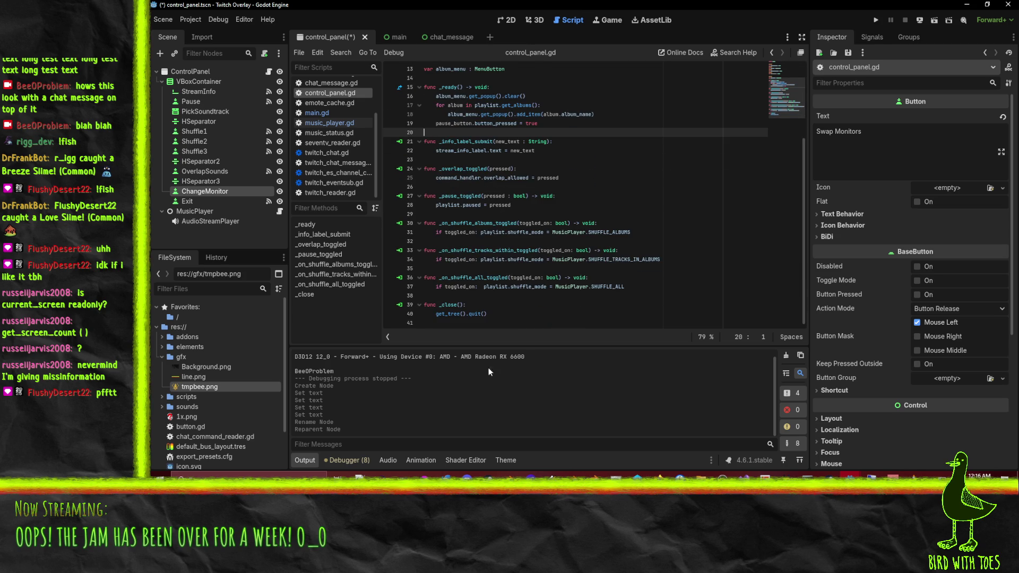
{"action": "left_click", "coordinate": [571, 296]}
{"action": "key", "text": "Return"}
{"action": "key", "text": "Return"}
{"action": "key", "text": "Up"}
{"action": "type", "text": "func _change-"}
{"action": "key", "text": "BackSpace"}
{"action": "type", "text": "_monitor():"}
{"action": "key", "text": "Return"}
{"action": "type", "text": "main_window.s"}
{"action": "scroll", "coordinate": [595, 191], "scroll_direction": "up", "scroll_amount": 4}
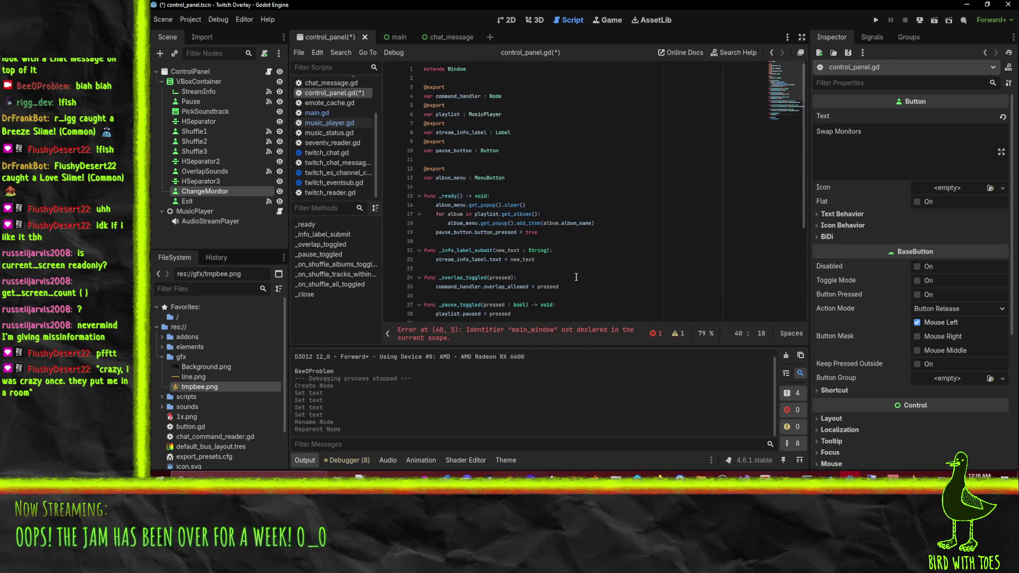
{"action": "left_click", "coordinate": [578, 79]}
{"action": "key", "text": "Return"}
{"action": "type", "text": "@expo"}
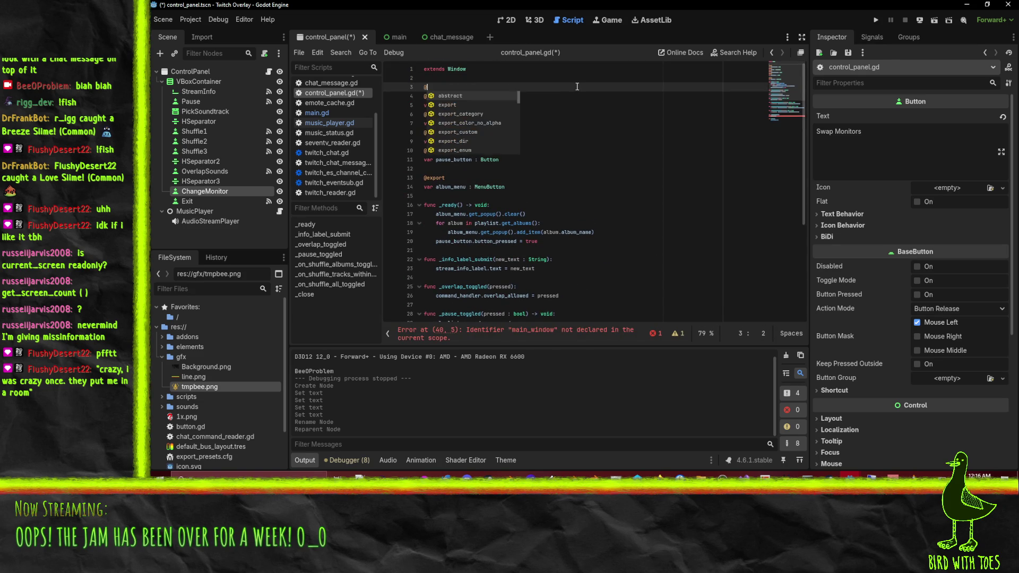
{"action": "key", "text": "Return"}
{"action": "key", "text": "Return"}
{"action": "type", "text": "var main_window : W"}
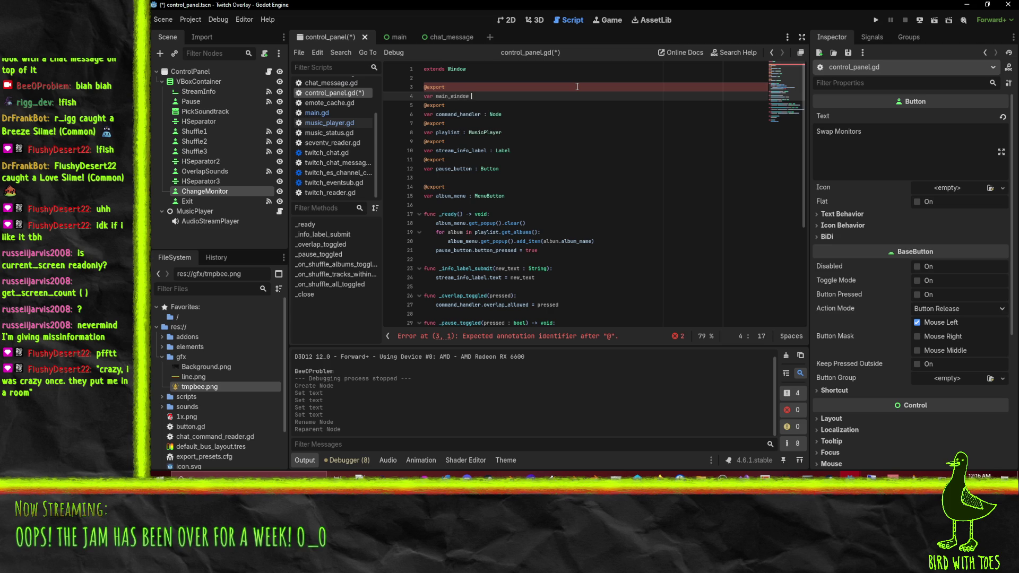
{"action": "type", "text": "indow"}
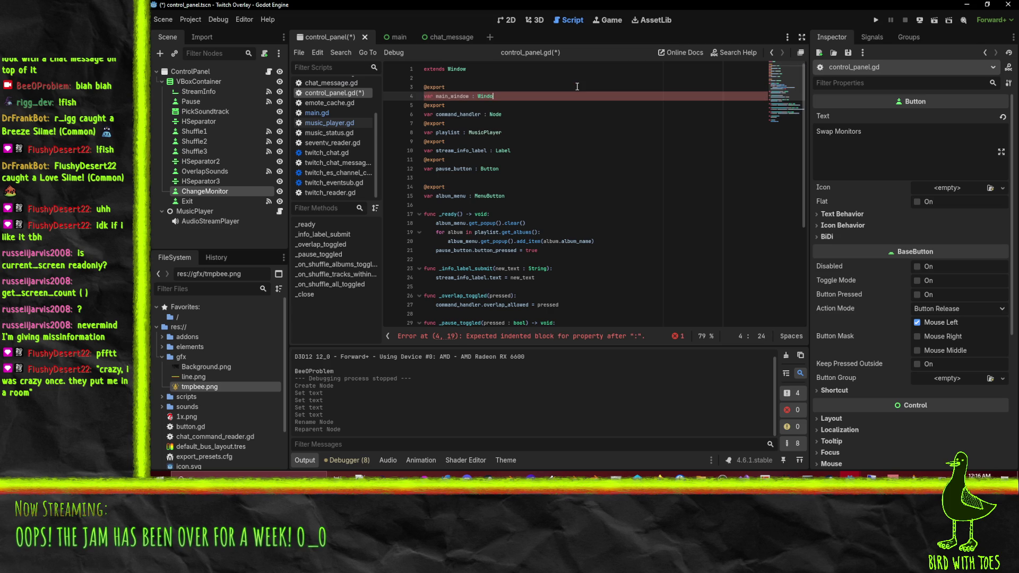
Make the function body advance main_window.current_screen by 1.
{"action": "key", "text": "alt+Left"}
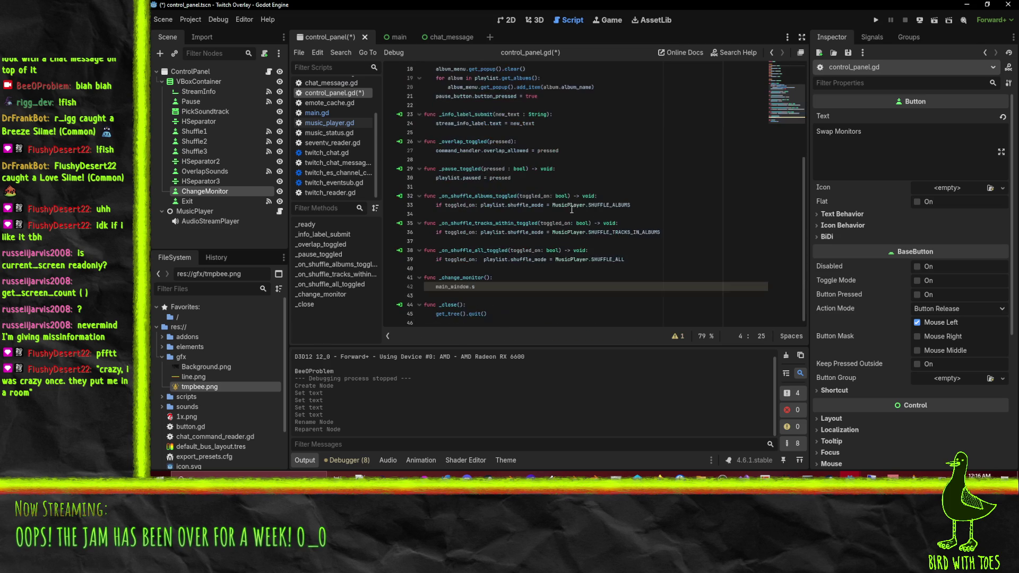
{"action": "key", "text": "BackSpace"}
{"action": "key", "text": "BackSpace"}
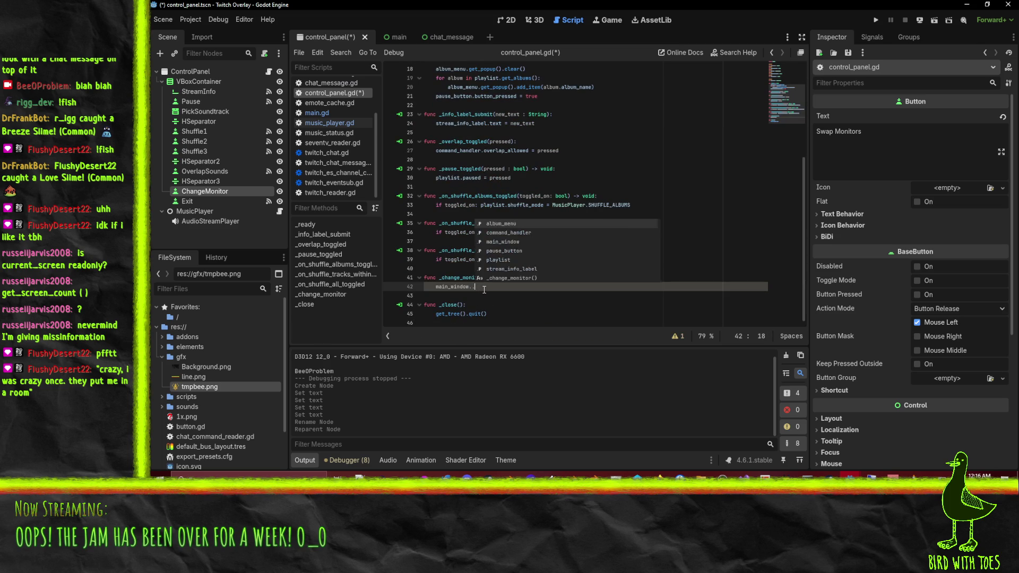
{"action": "type", "text": ".screen"}
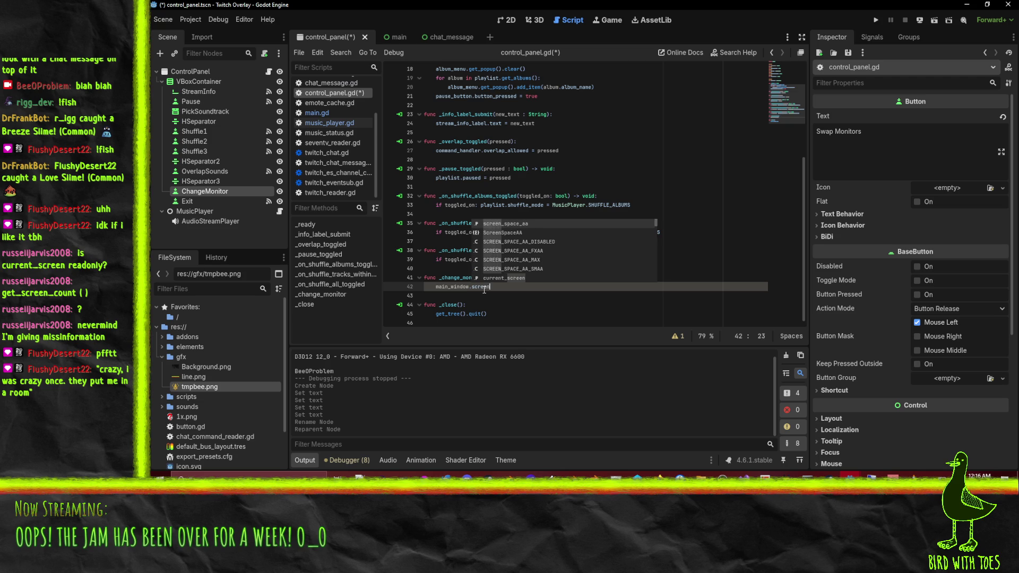
{"action": "key", "text": "Down"}
{"action": "key", "text": "Down"}
{"action": "key", "text": "Down"}
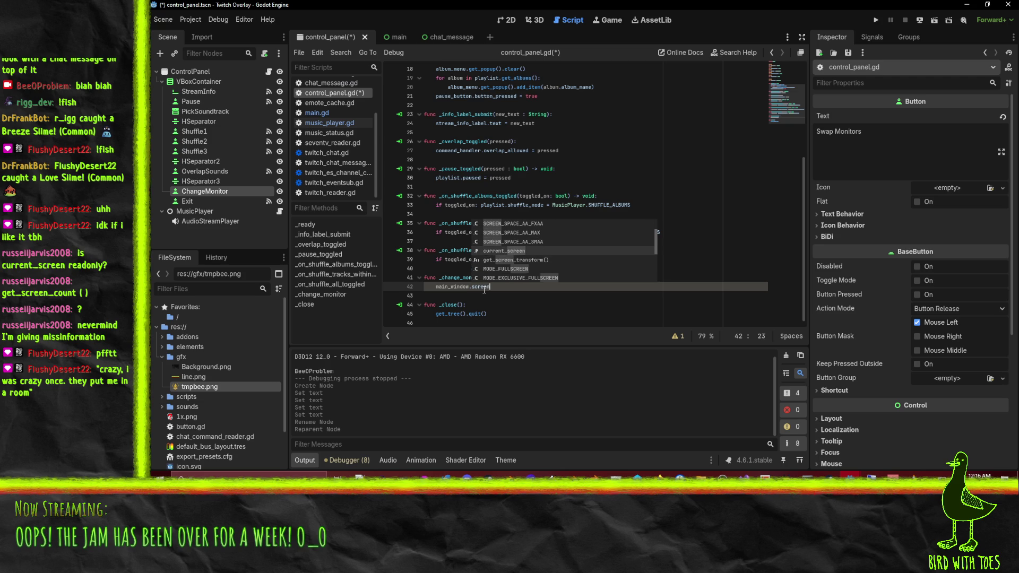
{"action": "key", "text": "Return"}
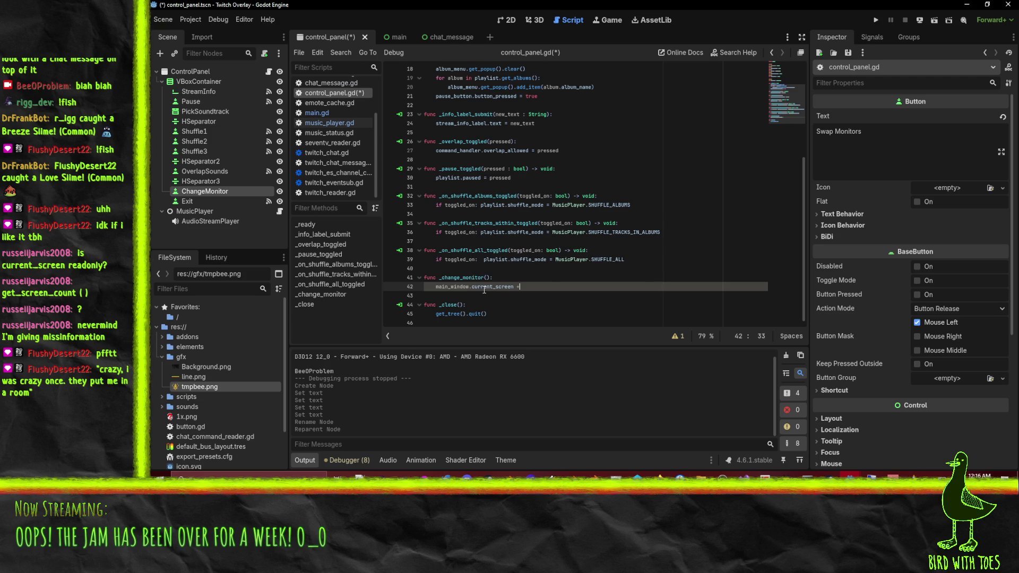
{"action": "type", "text": "1"}
Wrap the increment in an if on current_screen below 2, with else resetting it to 0.
{"action": "key", "text": "ctrl+shift+Return"}
{"action": "type", "text": "if main_window.current_screen"}
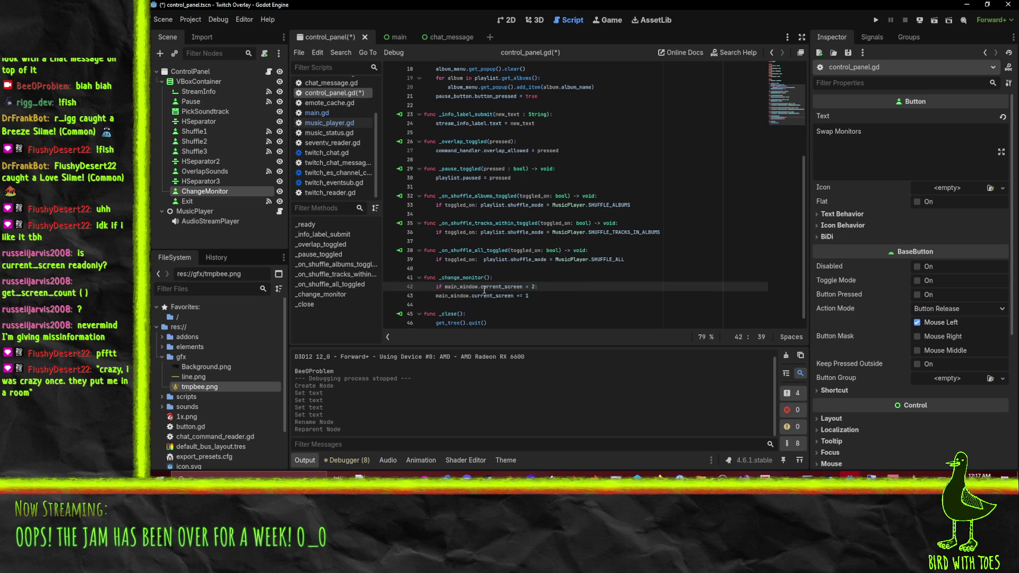
{"action": "key", "text": "Down"}
{"action": "key", "text": "Home"}
{"action": "key", "text": "Tab"}
{"action": "key", "text": "Up"}
{"action": "key", "text": "End"}
{"action": "key", "text": "Down"}
{"action": "key", "text": "End"}
{"action": "key", "text": "Return"}
{"action": "key", "text": "BackSpace"}
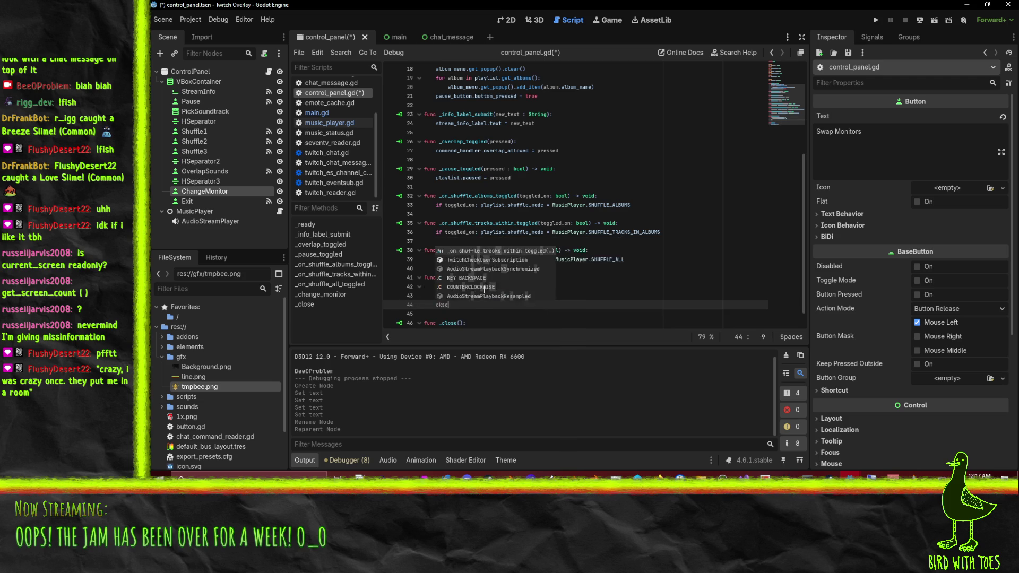
{"action": "type", "text": "lse:"}
{"action": "key", "text": "Return"}
{"action": "type", "text": "ain_"}
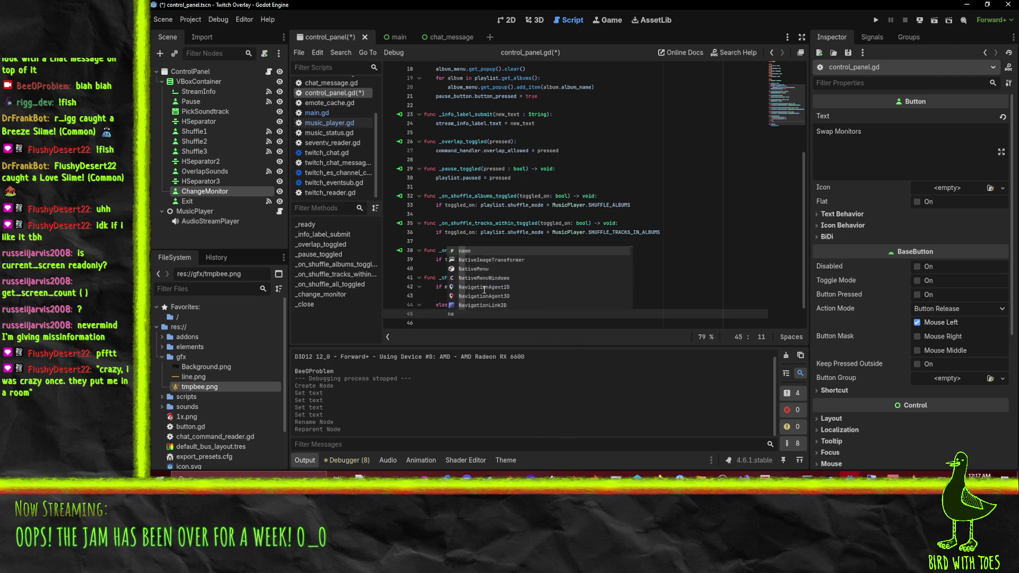
{"action": "type", "text": "window.current_s"}
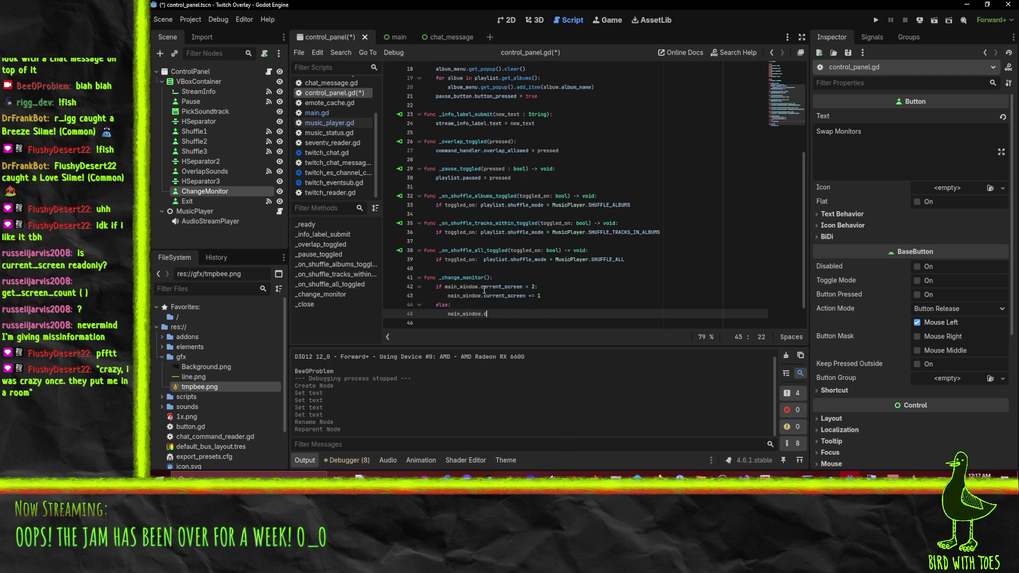
{"action": "type", "text": "creen = 0"}
Save control_panel.gd, review lines 42–45, and switch to the 2D scene view.
{"action": "key", "text": "ctrl+s"}
{"action": "left_click", "coordinate": [564, 286]}
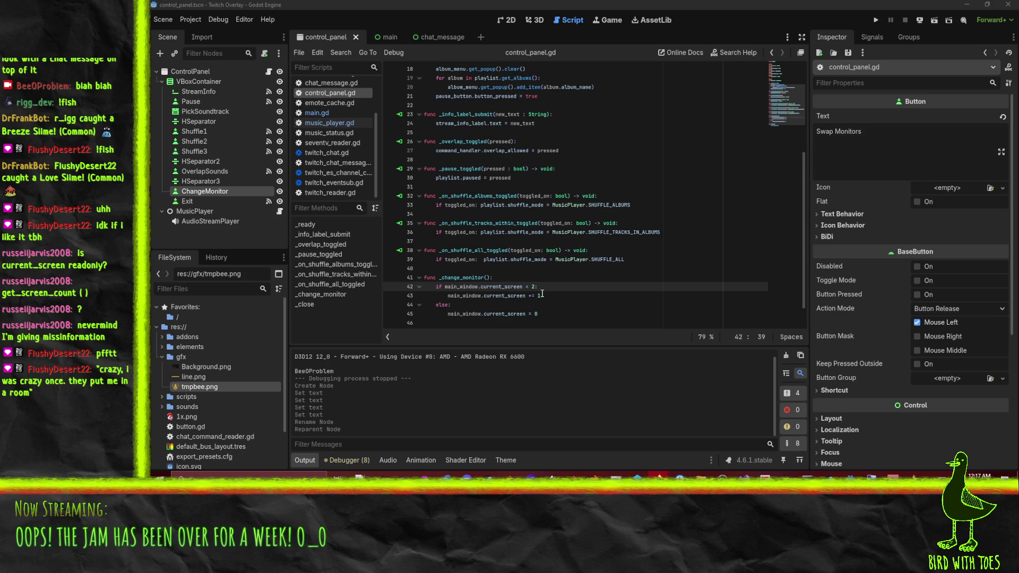
{"action": "left_click", "coordinate": [559, 296]}
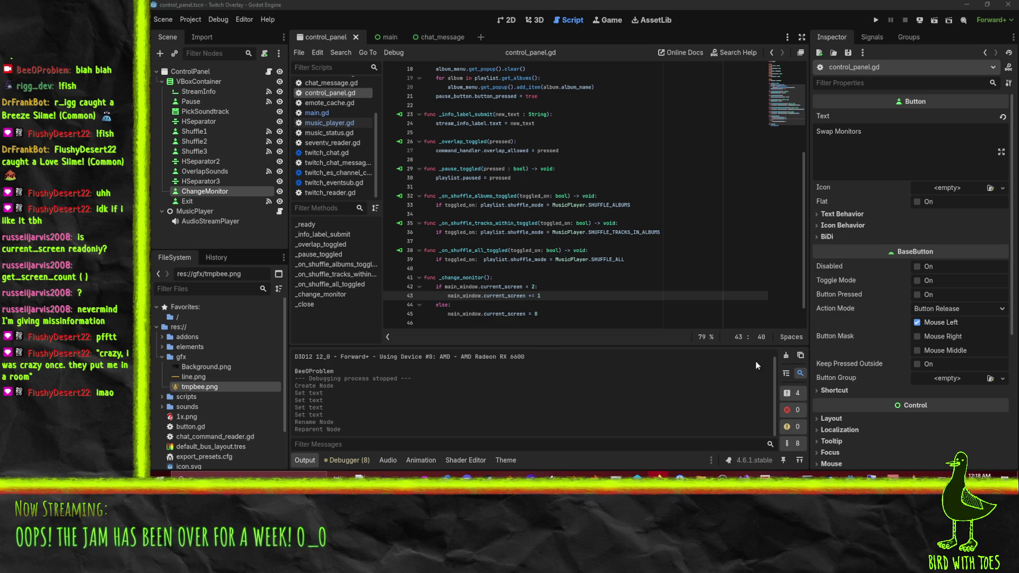
{"action": "left_click", "coordinate": [608, 315]}
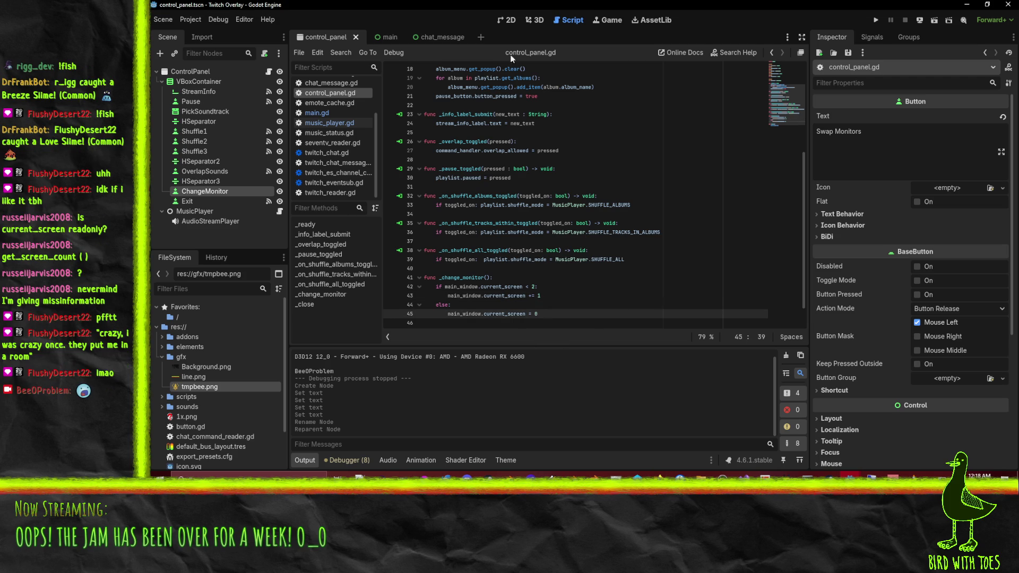
{"action": "left_click", "coordinate": [505, 19]}
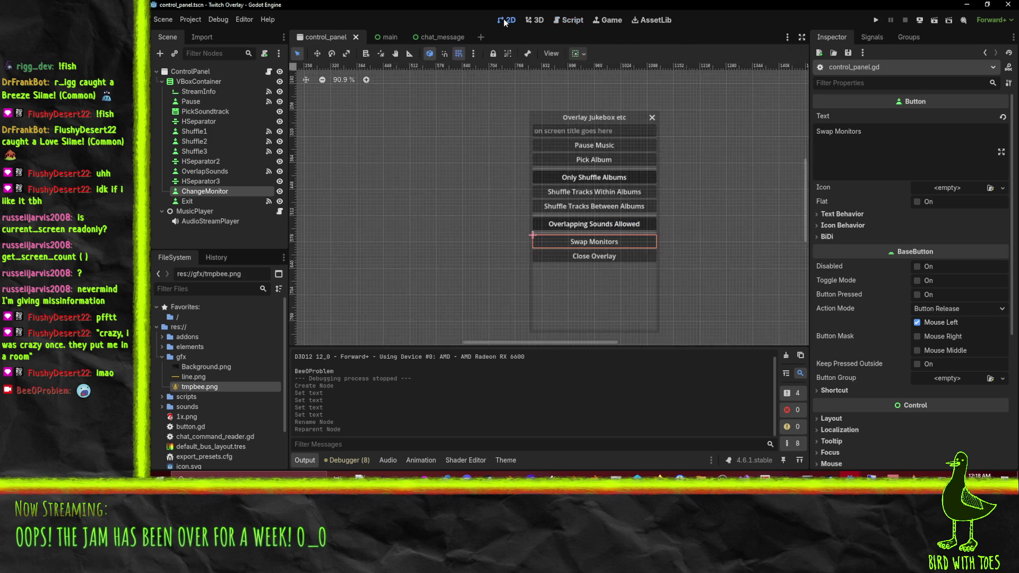
In the main scene, try assigning Main to ControlPanel's Main Window slot, then cancel the picker.
{"action": "left_click", "coordinate": [427, 117]}
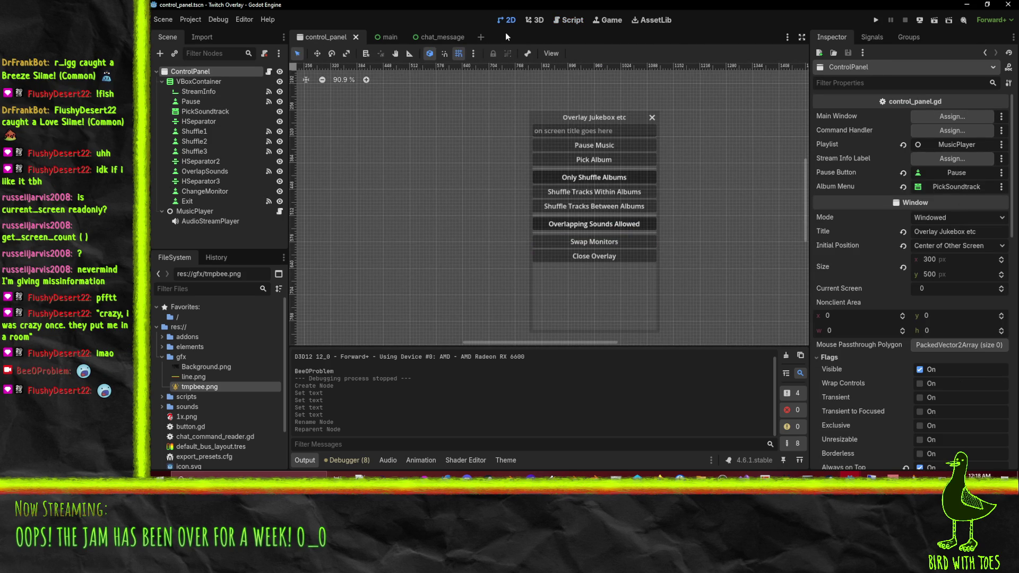
{"action": "left_click", "coordinate": [392, 37]}
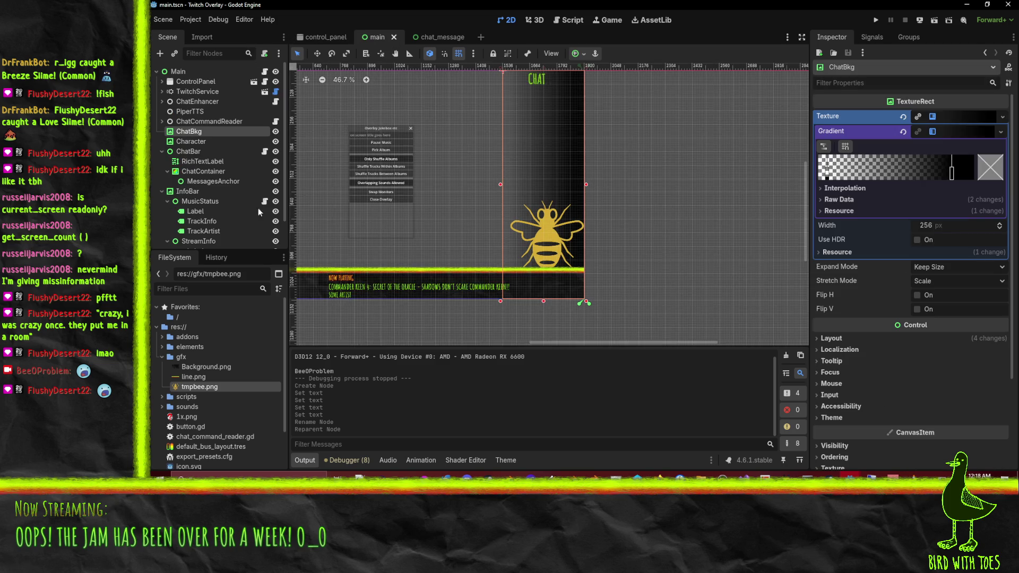
{"action": "left_click", "coordinate": [196, 81]}
{"action": "mouse_move", "coordinate": [183, 72]}
{"action": "left_mouse_down"}
{"action": "mouse_move", "coordinate": [969, 117]}
{"action": "mouse_move", "coordinate": [948, 123]}
{"action": "left_mouse_up"}
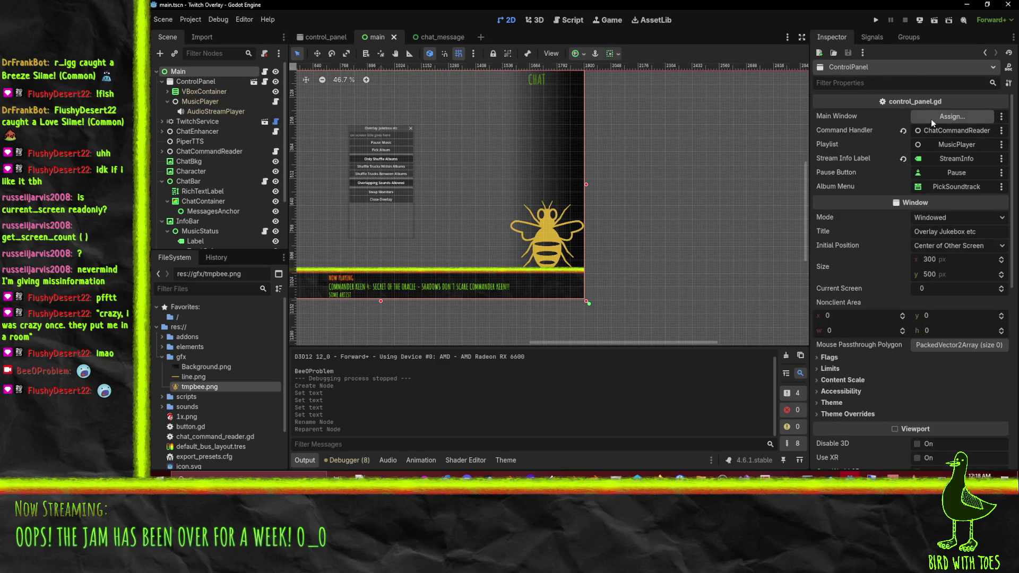
{"action": "left_click", "coordinate": [932, 118]}
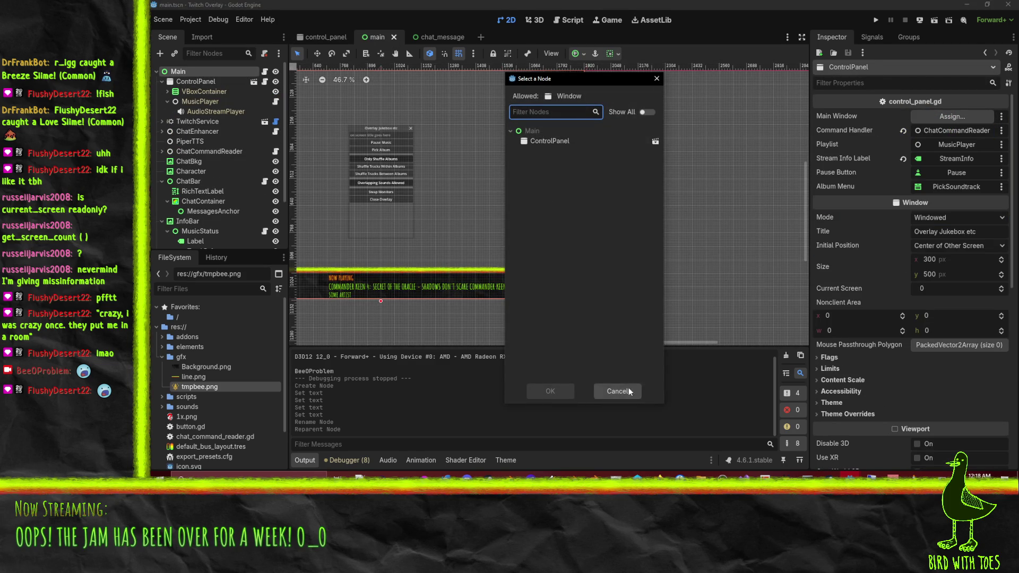
{"action": "left_click", "coordinate": [598, 391]}
Dismiss Main's context options and return to control_panel.gd in the script editor.
{"action": "right_click", "coordinate": [175, 74]}
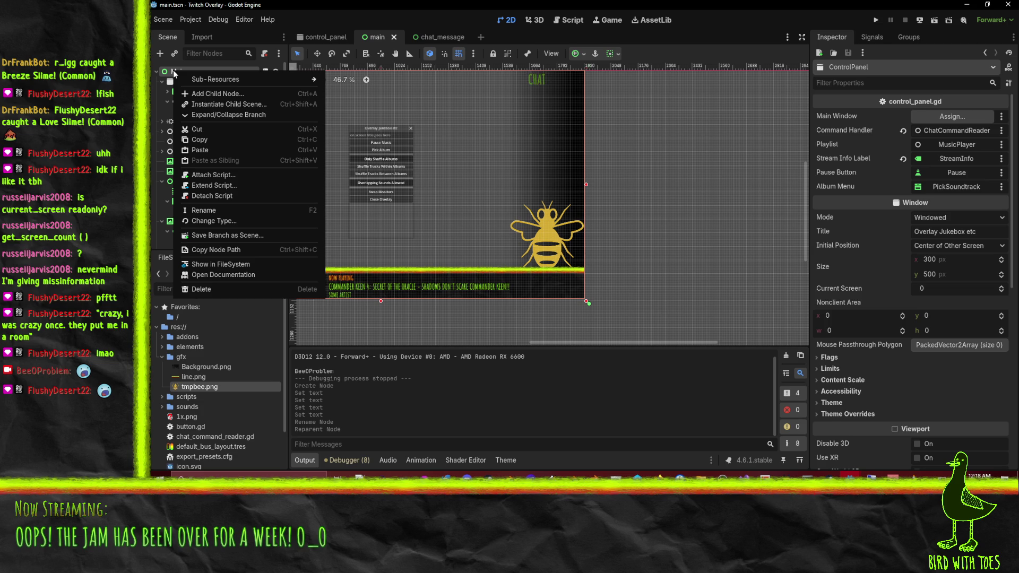
{"action": "left_click", "coordinate": [740, 132]}
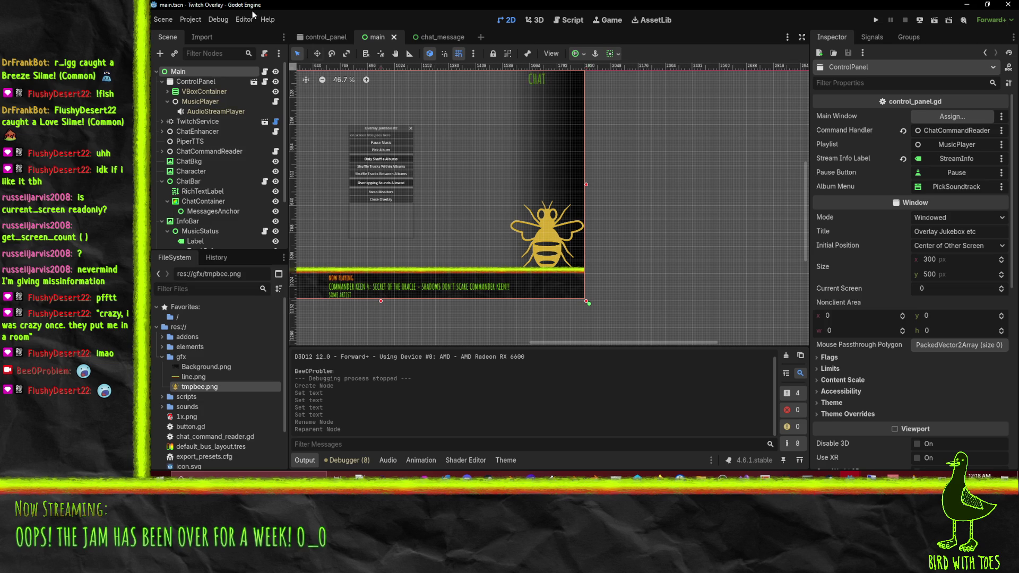
{"action": "left_click", "coordinate": [325, 36]}
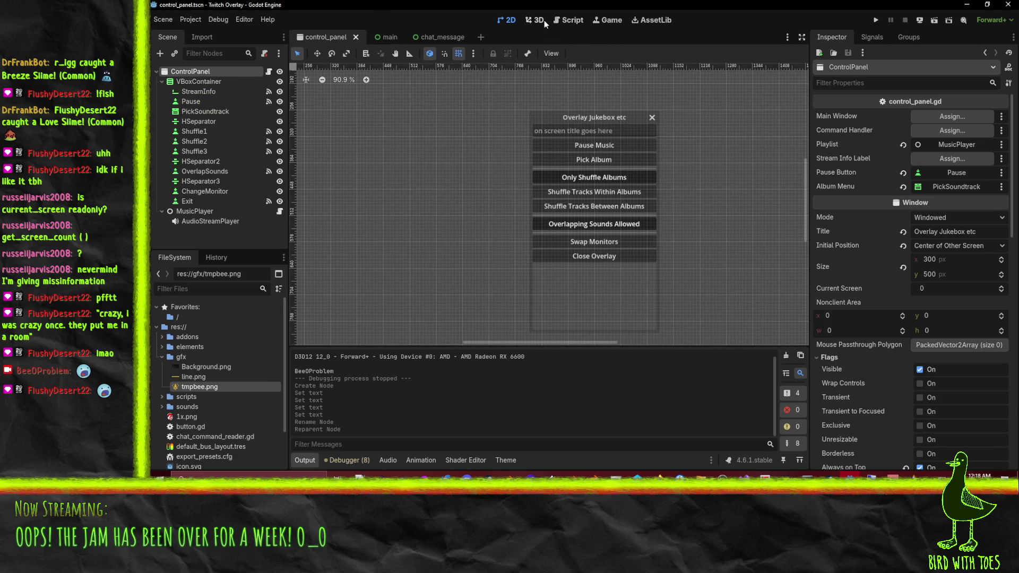
{"action": "left_click", "coordinate": [571, 24]}
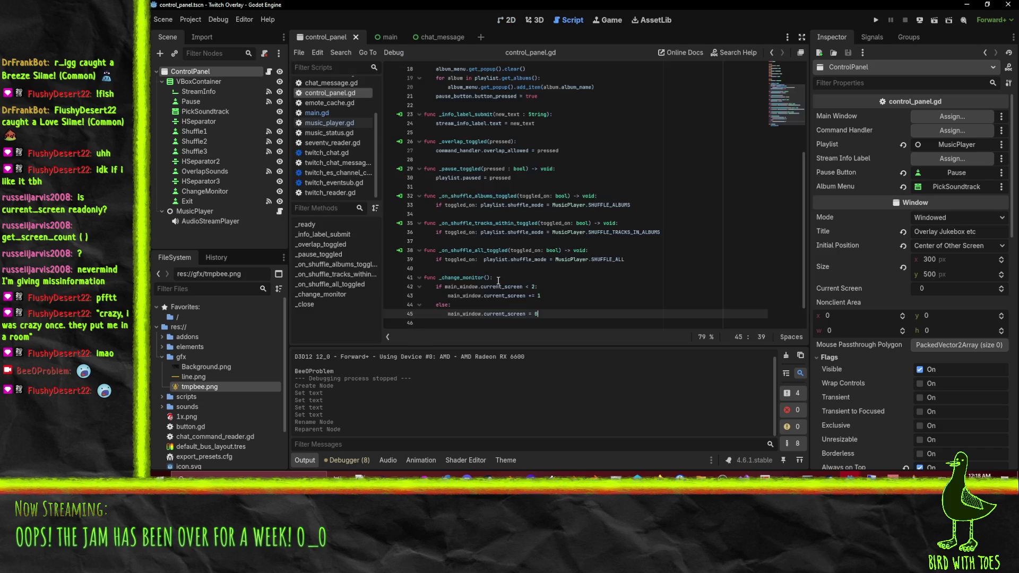
Delete the exported main_window declaration from control_panel.gd.
{"action": "scroll", "coordinate": [472, 265], "scroll_direction": "up", "scroll_amount": 5}
{"action": "left_click", "coordinate": [433, 87]}
{"action": "key", "text": "ctrl+shift+k"}
{"action": "key", "text": "ctrl+shift+k"}
Add 'var main_window = get_tree().root' at the top of _change_monitor and save.
{"action": "scroll", "coordinate": [461, 212], "scroll_direction": "down", "scroll_amount": 6}
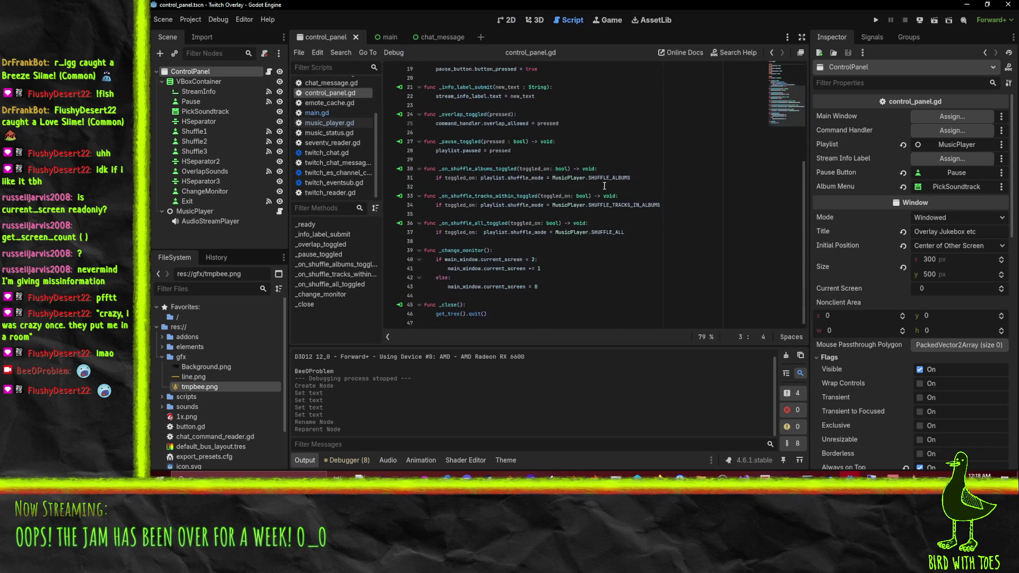
{"action": "left_click", "coordinate": [461, 259]}
{"action": "left_click", "coordinate": [520, 253]}
{"action": "key", "text": "Return"}
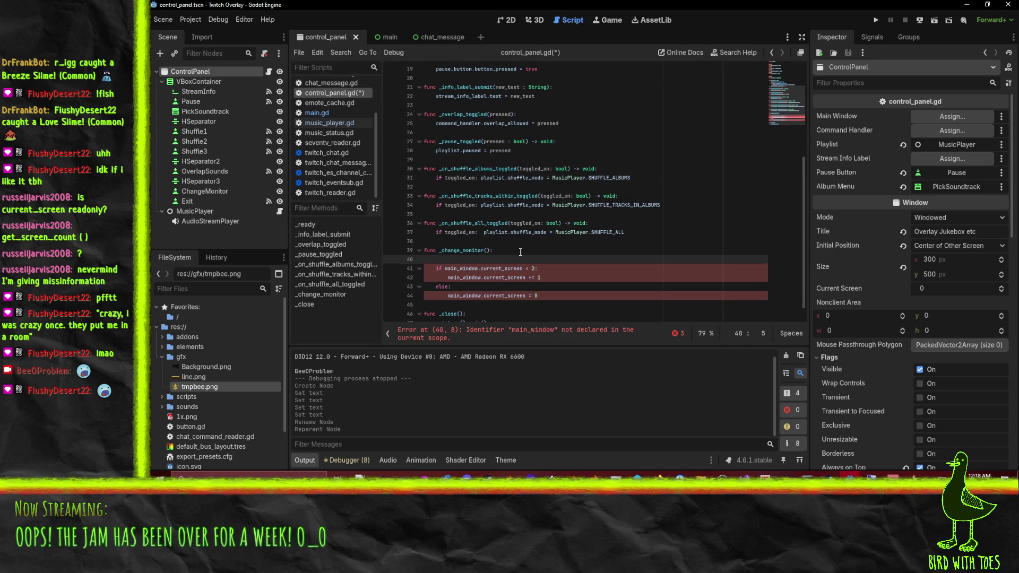
{"action": "type", "text": "var main_window = getro"}
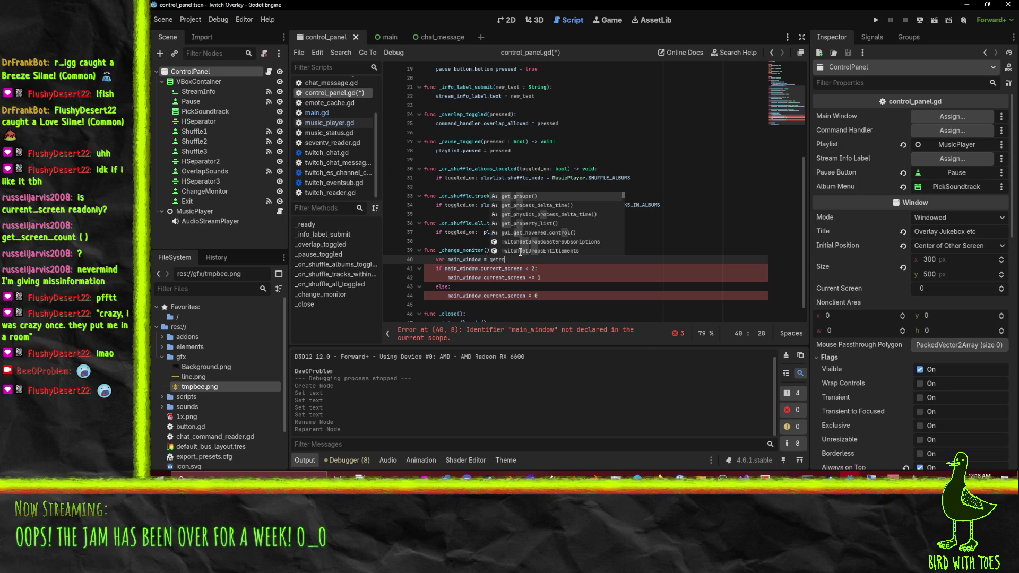
{"action": "key", "text": "BackSpace"}
{"action": "key", "text": "BackSpace"}
{"action": "type", "text": "_roo"}
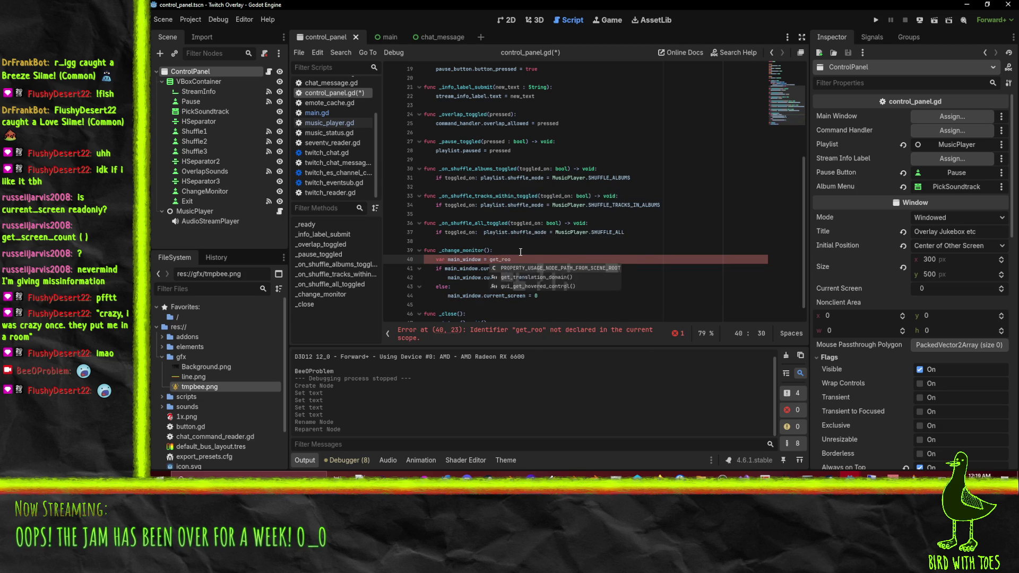
{"action": "key", "text": "BackSpace"}
{"action": "key", "text": "BackSpace"}
{"action": "key", "text": "BackSpace"}
{"action": "type", "text": "tree"}
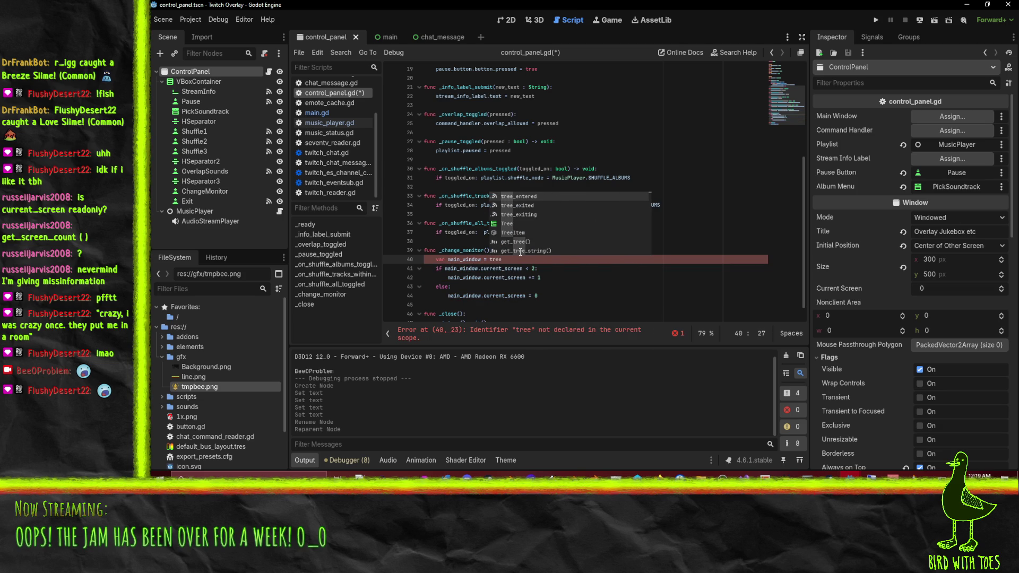
{"action": "key", "text": "BackSpace"}
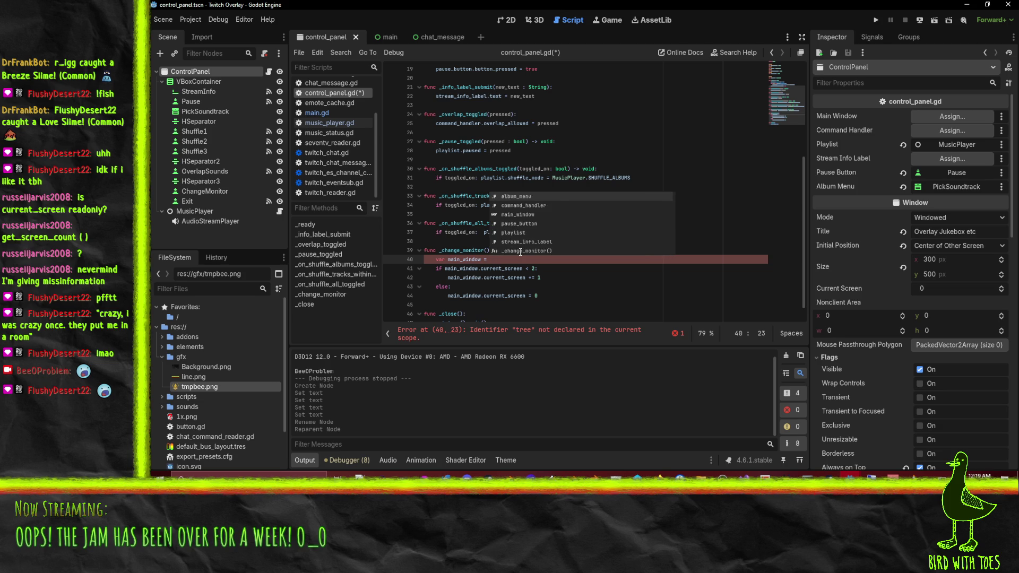
{"action": "type", "text": "e.get_ro"}
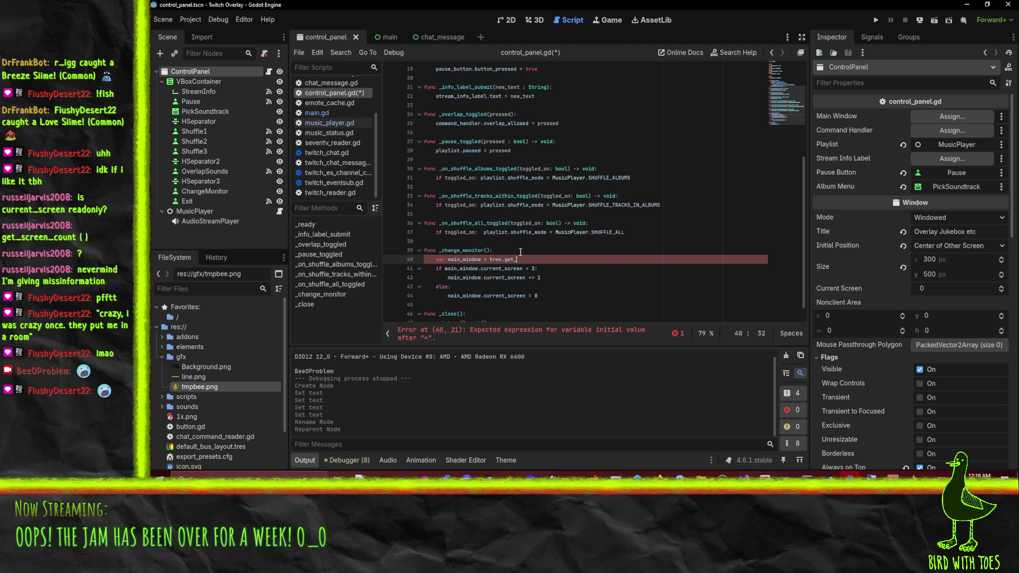
{"action": "key", "text": "BackSpace"}
{"action": "key", "text": "BackSpace"}
{"action": "key", "text": "BackSpace"}
{"action": "key", "text": "BackSpace"}
{"action": "type", "text": "get_"}
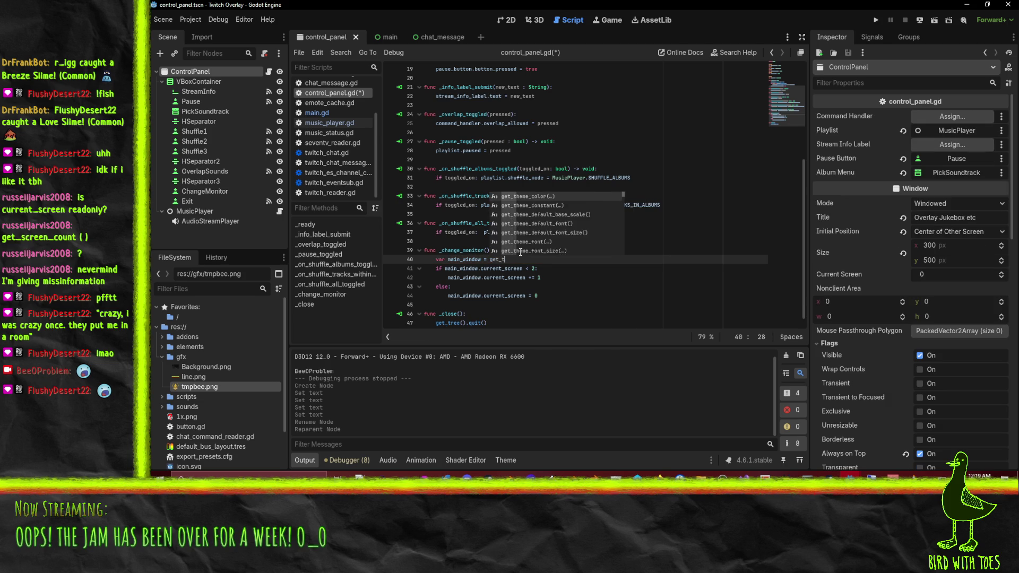
{"action": "type", "text": "tree().roo"}
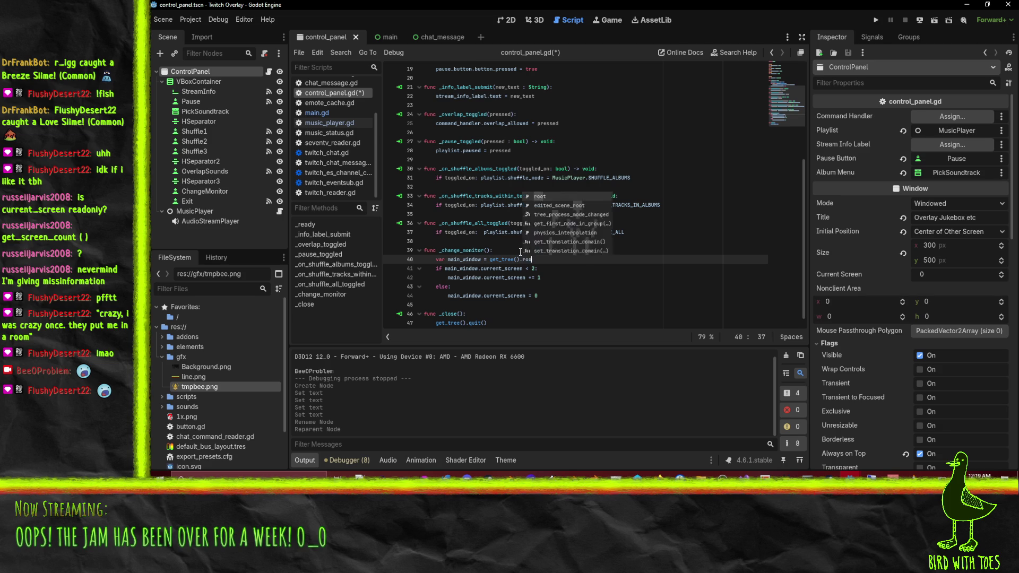
{"action": "type", "text": "t"}
{"action": "left_click", "coordinate": [489, 278]}
{"action": "key", "text": "ctrl+s"}
Review the rest of the script, then bring the Godot Window docs in Firefox forward.
{"action": "scroll", "coordinate": [568, 276], "scroll_direction": "down", "scroll_amount": 1}
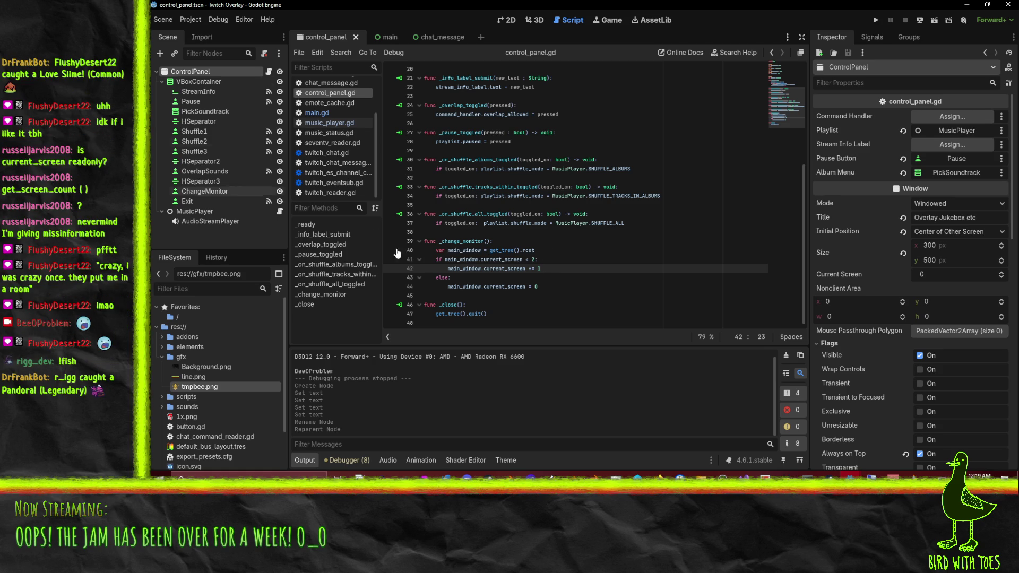
{"action": "left_click", "coordinate": [542, 251]}
{"action": "left_click", "coordinate": [510, 278]}
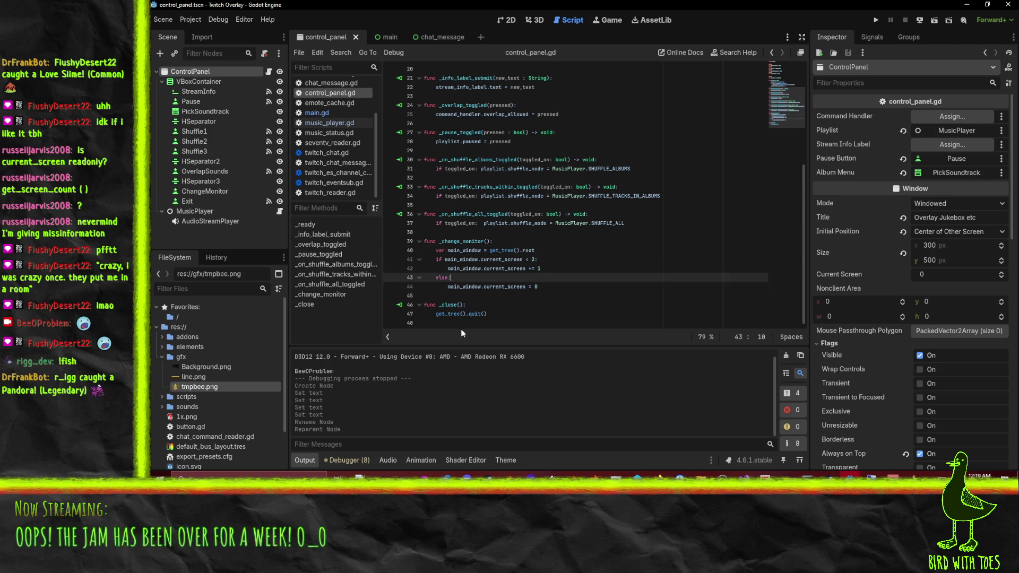
{"action": "double_click", "coordinate": [435, 314]}
{"action": "key", "text": "ctrl+c"}
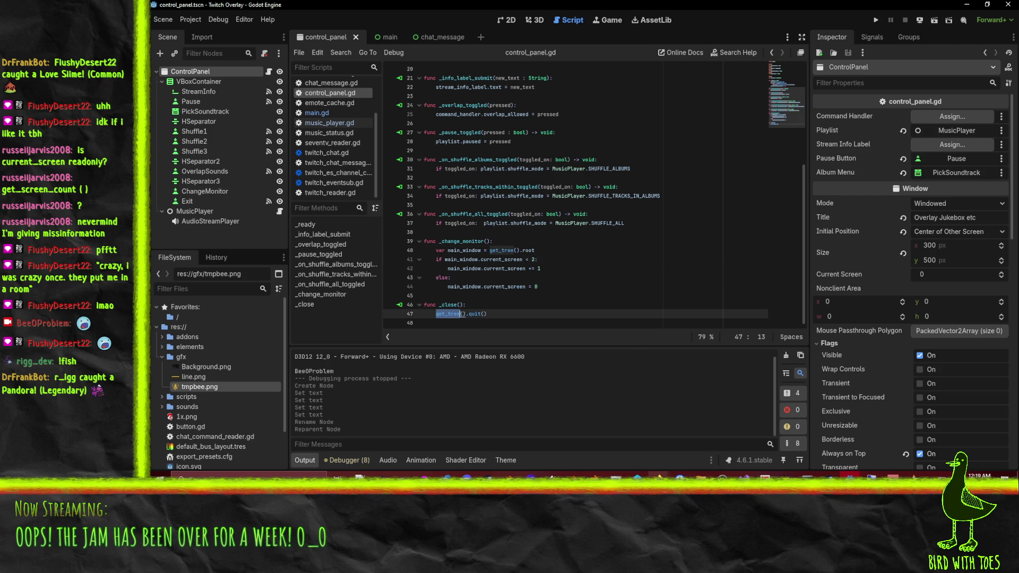
{"action": "left_click", "coordinate": [658, 476]}
{"action": "left_click", "coordinate": [597, 444]}
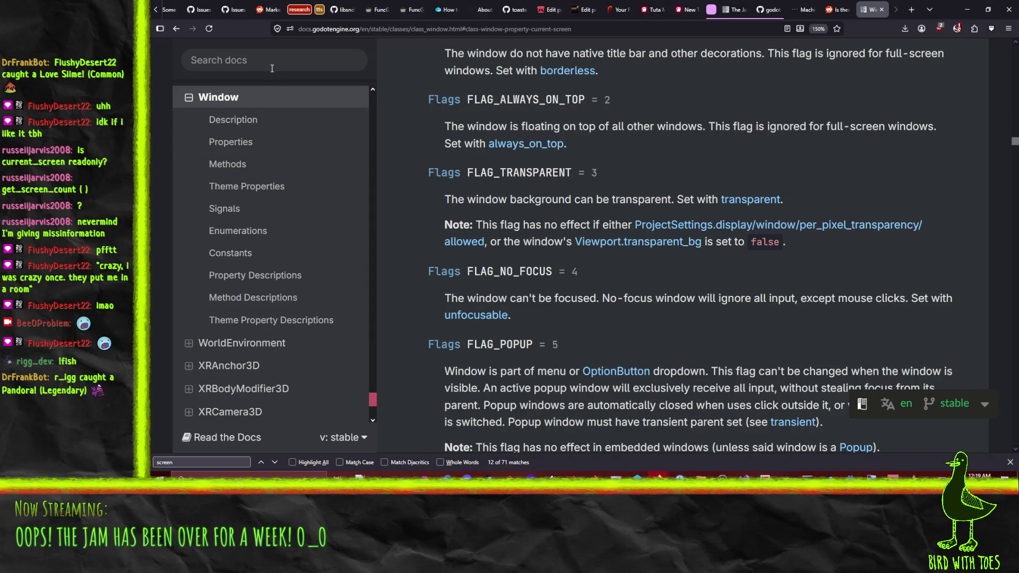
{"action": "left_click", "coordinate": [271, 62]}
{"action": "key", "text": "ctrl+v"}
{"action": "key", "text": "Home"}
{"action": "key", "text": "Delete"}
{"action": "key", "text": "Delete"}
{"action": "key", "text": "Delete"}
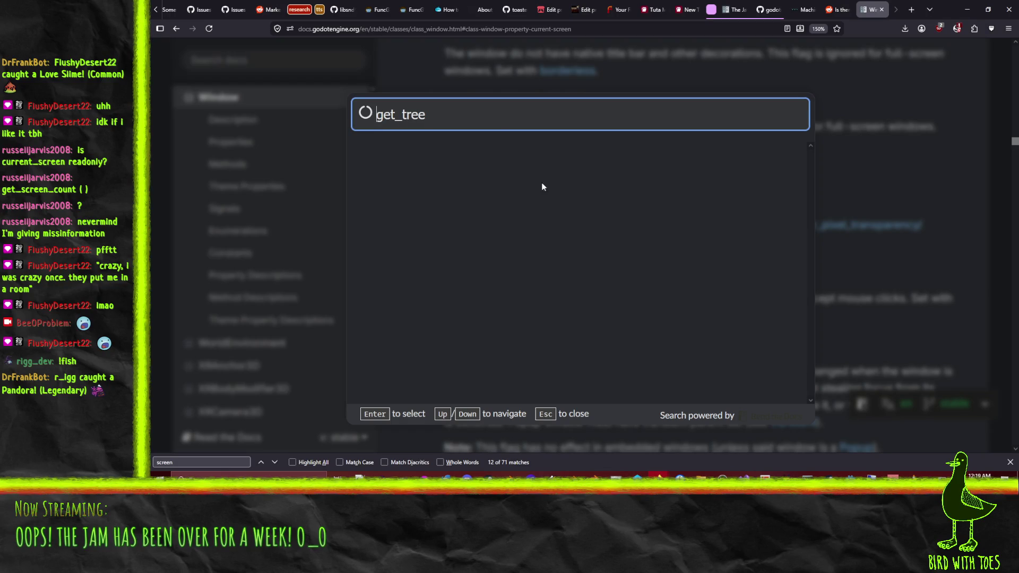
{"action": "key", "text": "End"}
{"action": "key", "text": "ctrl+a"}
{"action": "key", "text": "BackSpace"}
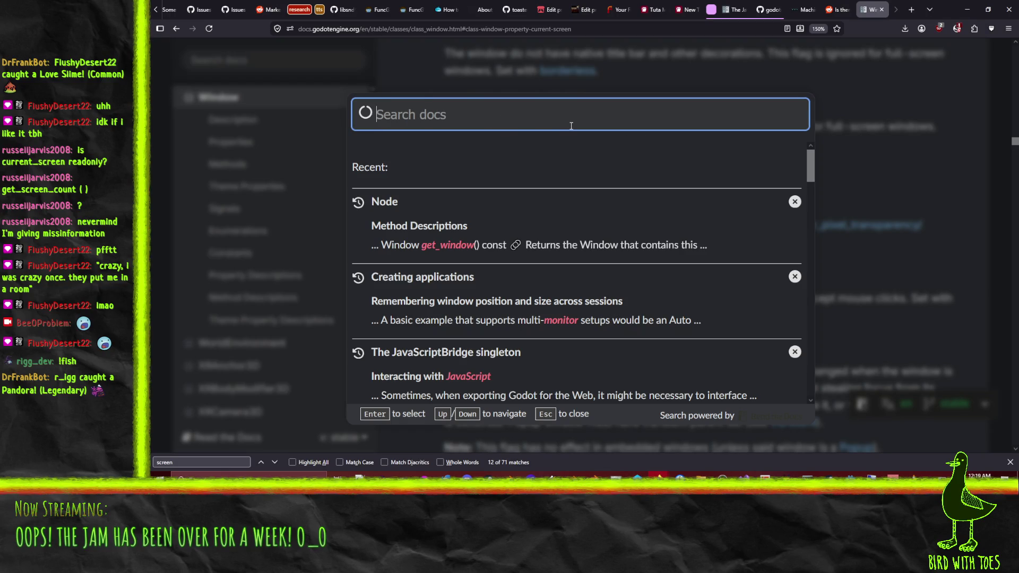
{"action": "key", "text": "ctrl+z"}
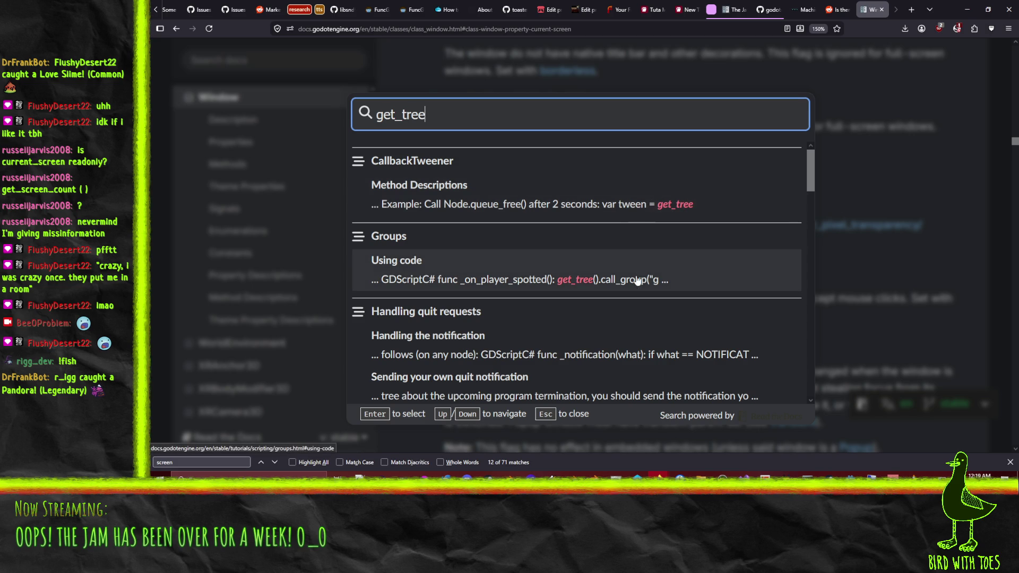
{"action": "scroll", "coordinate": [645, 269], "scroll_direction": "down", "scroll_amount": 3}
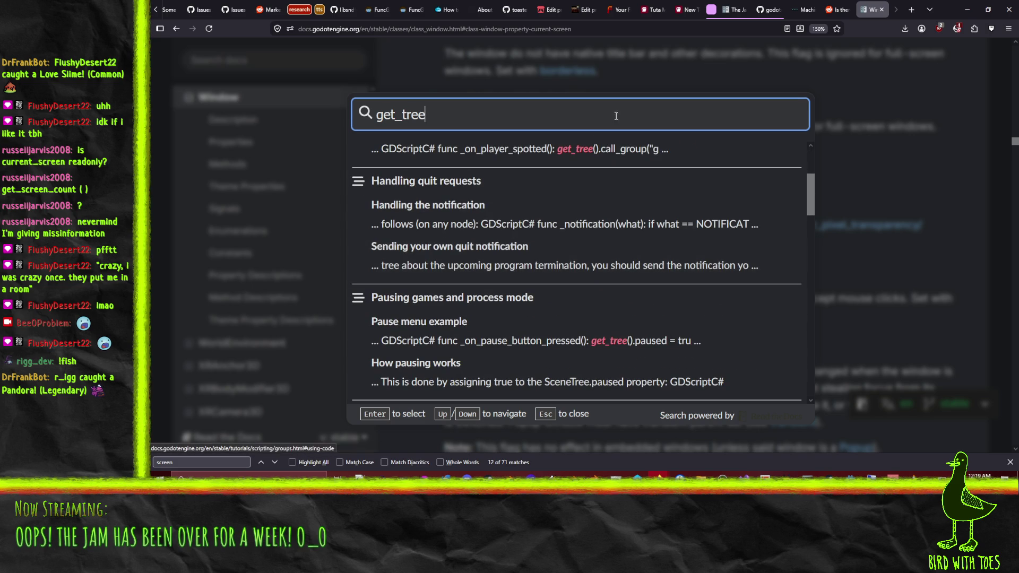
{"action": "scroll", "coordinate": [610, 239], "scroll_direction": "up", "scroll_amount": 3}
{"action": "key", "text": "ctrl+a"}
{"action": "type", "text": "Tree"}
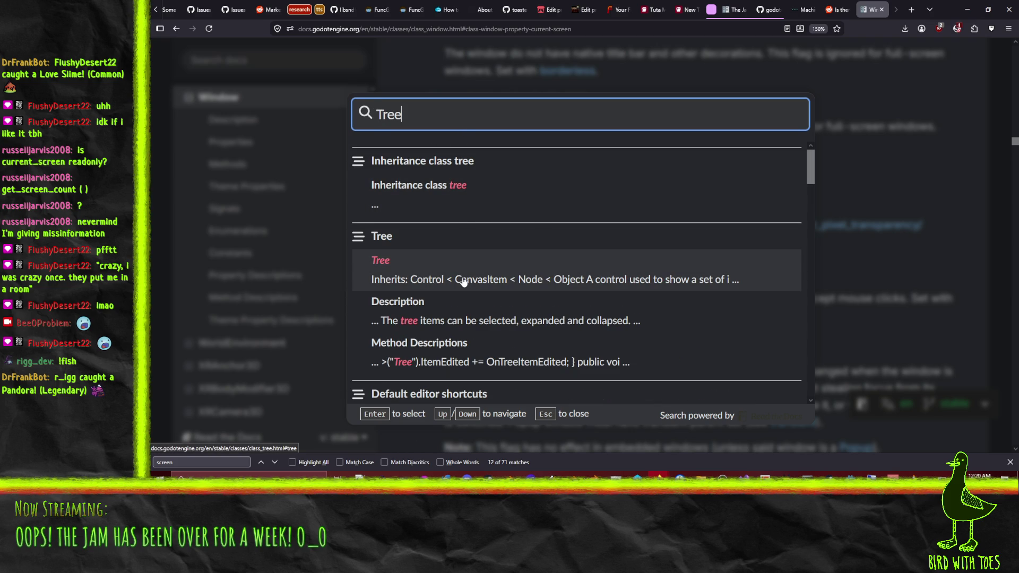
{"action": "key", "text": "ctrl+a"}
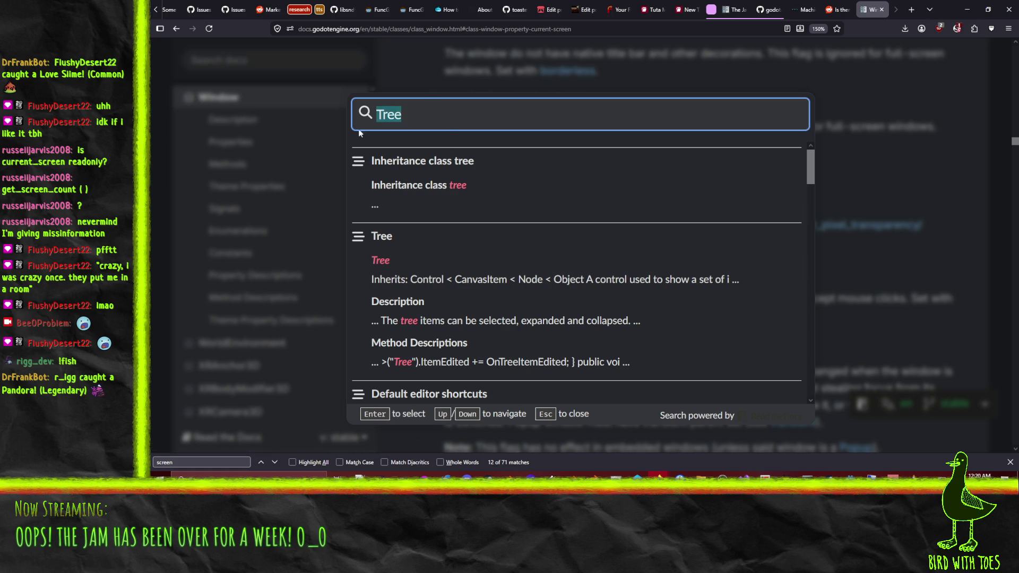
{"action": "type", "text": "Node"}
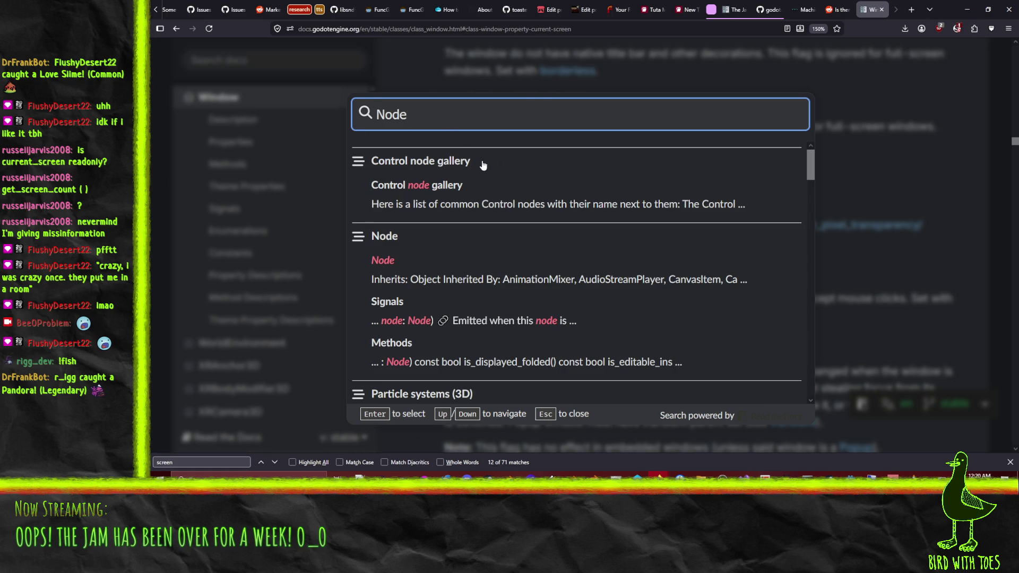
{"action": "key", "text": "Escape"}
{"action": "scroll", "coordinate": [844, 118], "scroll_direction": "up", "scroll_amount": 20}
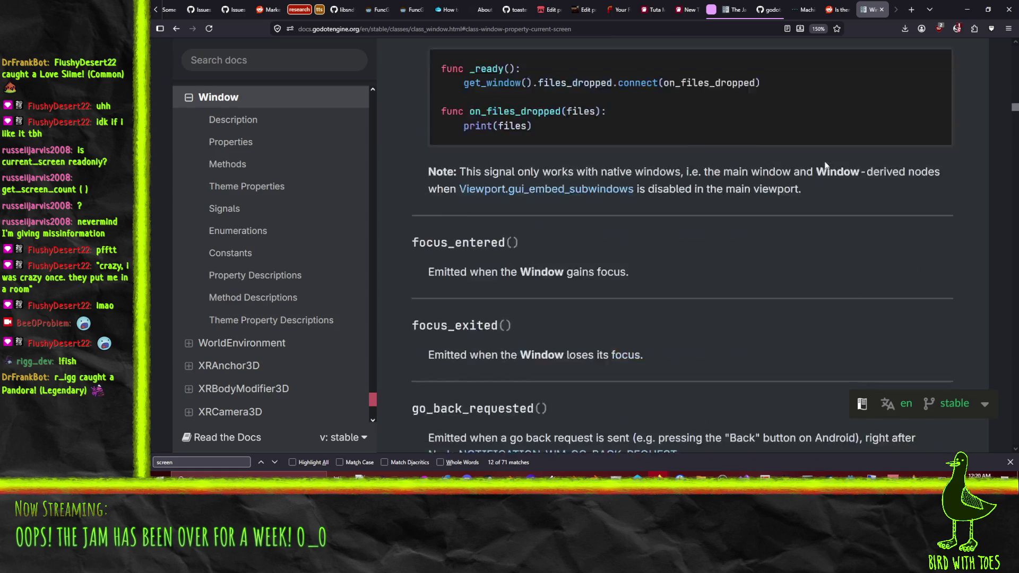
{"action": "scroll", "coordinate": [822, 167], "scroll_direction": "up", "scroll_amount": 20}
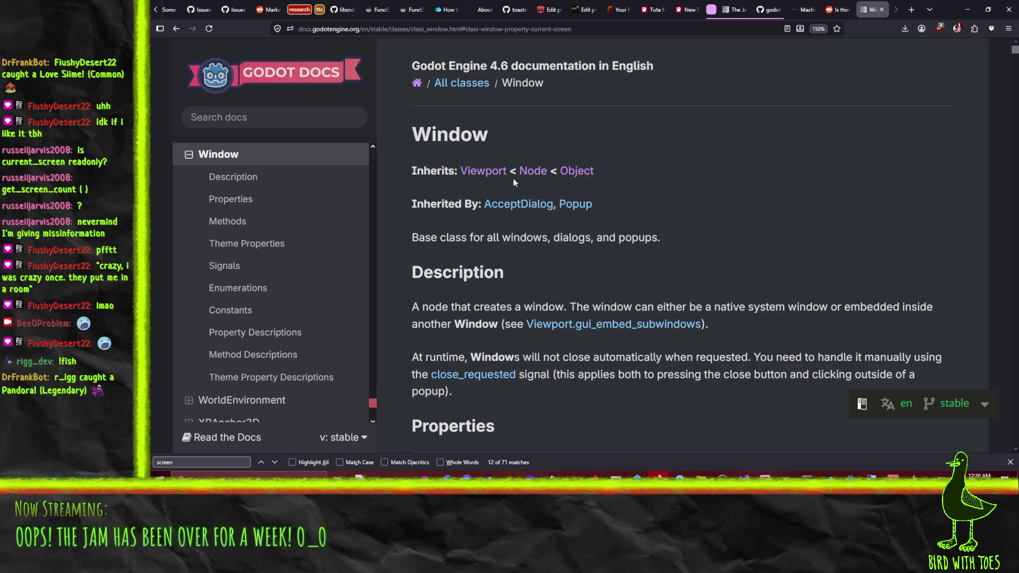
{"action": "left_click", "coordinate": [534, 171]}
Find get_tree on the Node docs page and browse the SceneTree class reference.
{"action": "key", "text": "ctrl+f"}
{"action": "type", "text": "get_tree"}
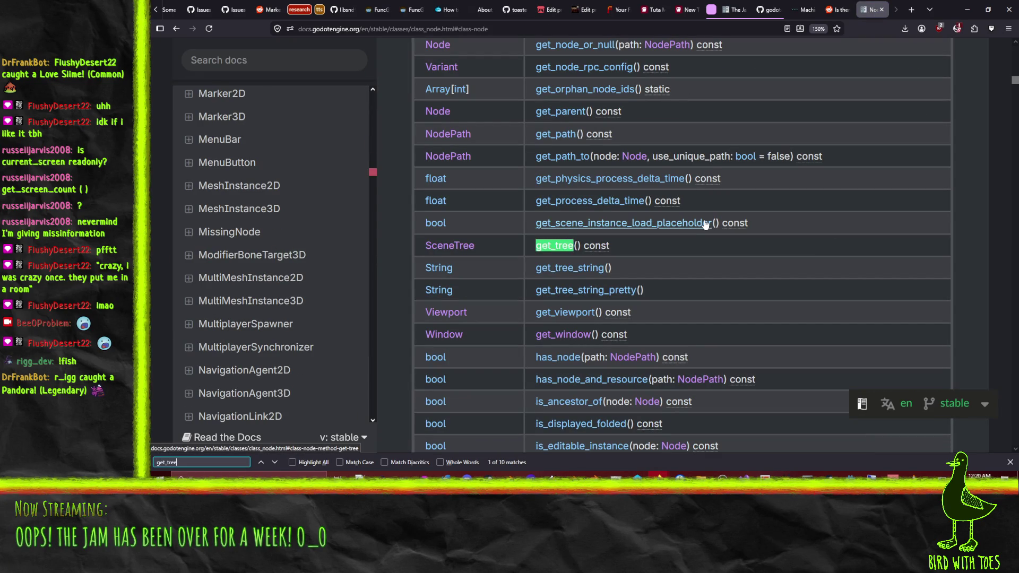
{"action": "left_click", "coordinate": [449, 245]}
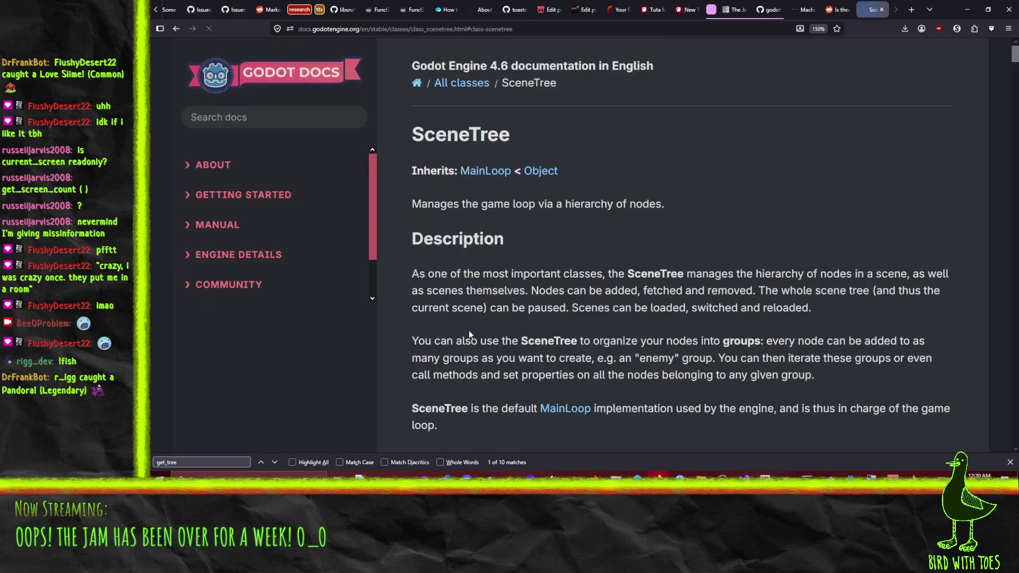
{"action": "scroll", "coordinate": [657, 189], "scroll_direction": "down", "scroll_amount": 6}
{"action": "scroll", "coordinate": [652, 191], "scroll_direction": "up", "scroll_amount": 1}
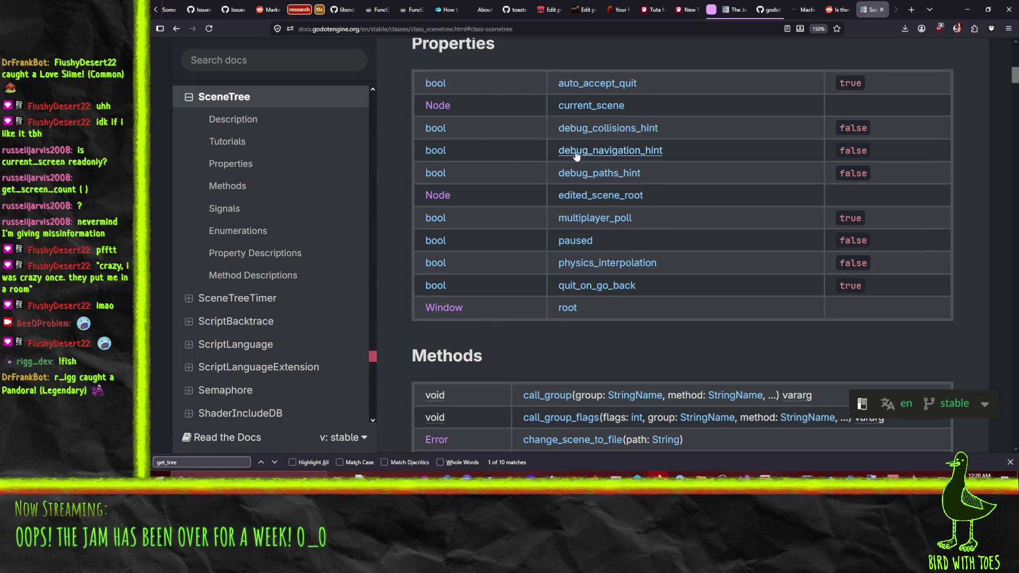
{"action": "scroll", "coordinate": [517, 237], "scroll_direction": "up", "scroll_amount": 1}
{"action": "scroll", "coordinate": [522, 234], "scroll_direction": "down", "scroll_amount": 1}
{"action": "scroll", "coordinate": [522, 241], "scroll_direction": "down", "scroll_amount": 5}
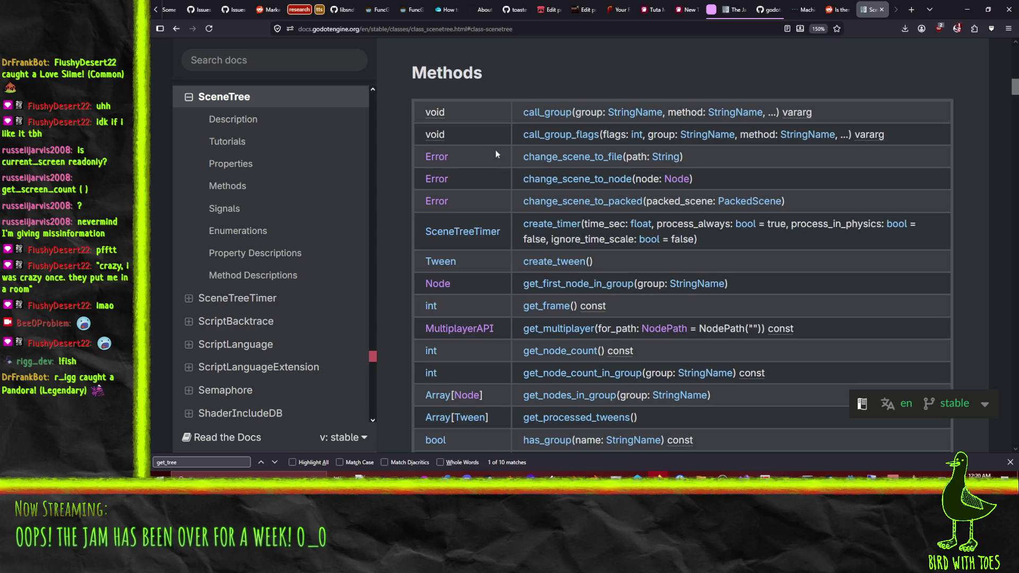
{"action": "scroll", "coordinate": [486, 114], "scroll_direction": "down", "scroll_amount": 1}
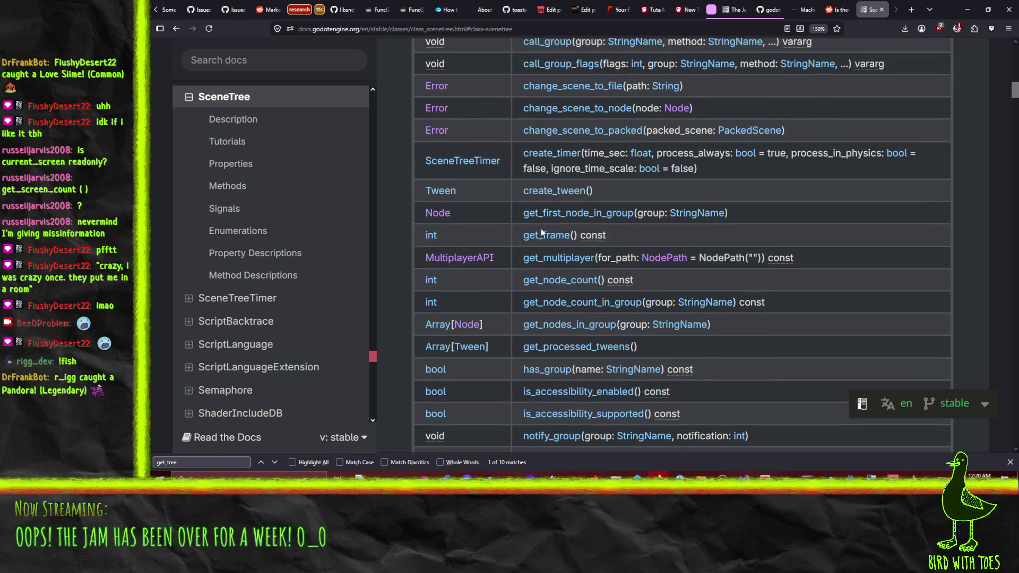
{"action": "scroll", "coordinate": [540, 308], "scroll_direction": "down", "scroll_amount": 1}
{"action": "scroll", "coordinate": [540, 311], "scroll_direction": "down", "scroll_amount": 3}
Search the SceneTree page for 'screen', then return to the control_panel scene layout in Godot.
{"action": "key", "text": "ctrl+f"}
{"action": "type", "text": "scree"}
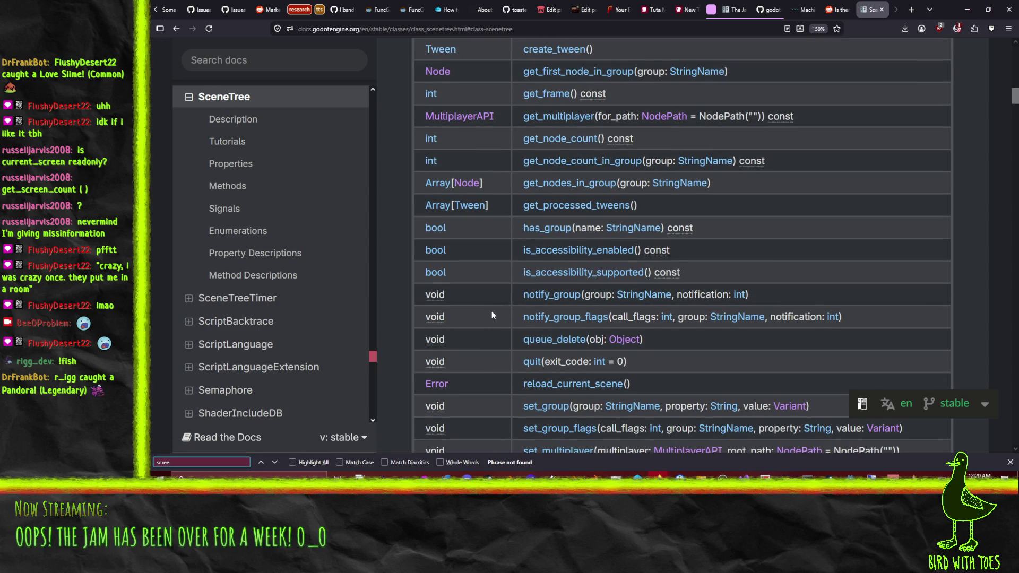
{"action": "type", "text": "n"}
{"action": "scroll", "coordinate": [488, 354], "scroll_direction": "down", "scroll_amount": 2}
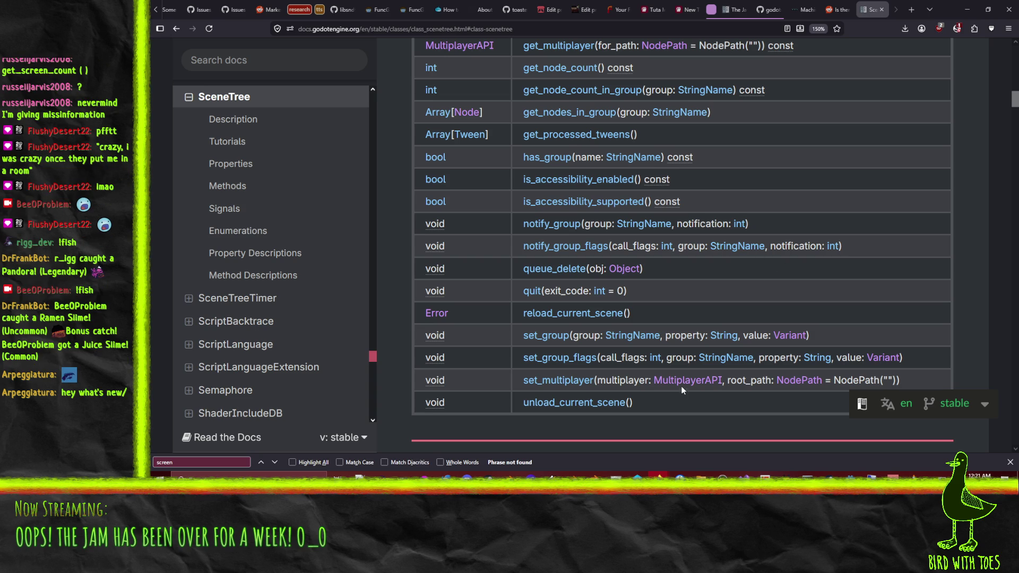
{"action": "left_click", "coordinate": [968, 10]}
{"action": "left_click", "coordinate": [587, 283]}
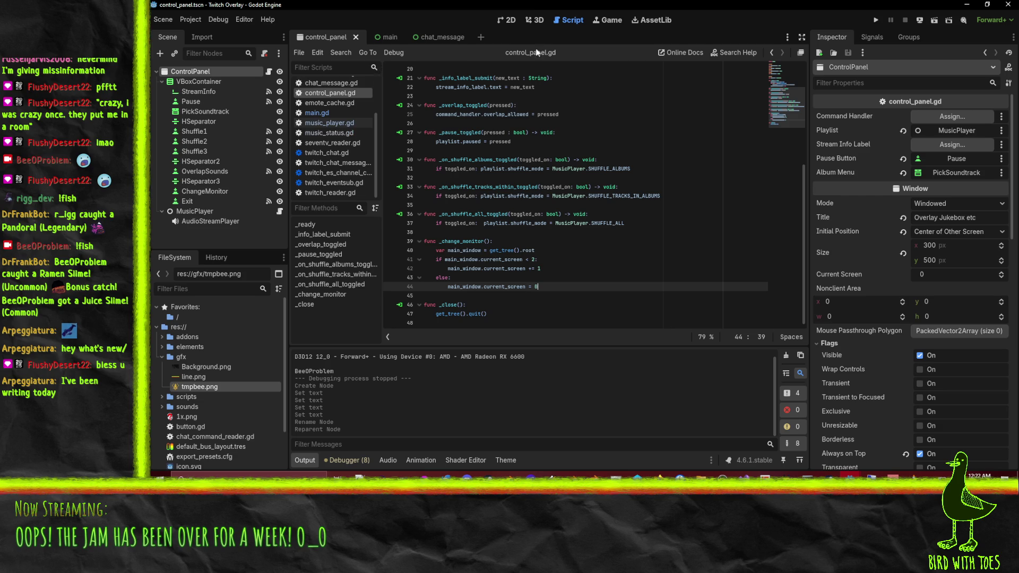
{"action": "left_click", "coordinate": [503, 21]}
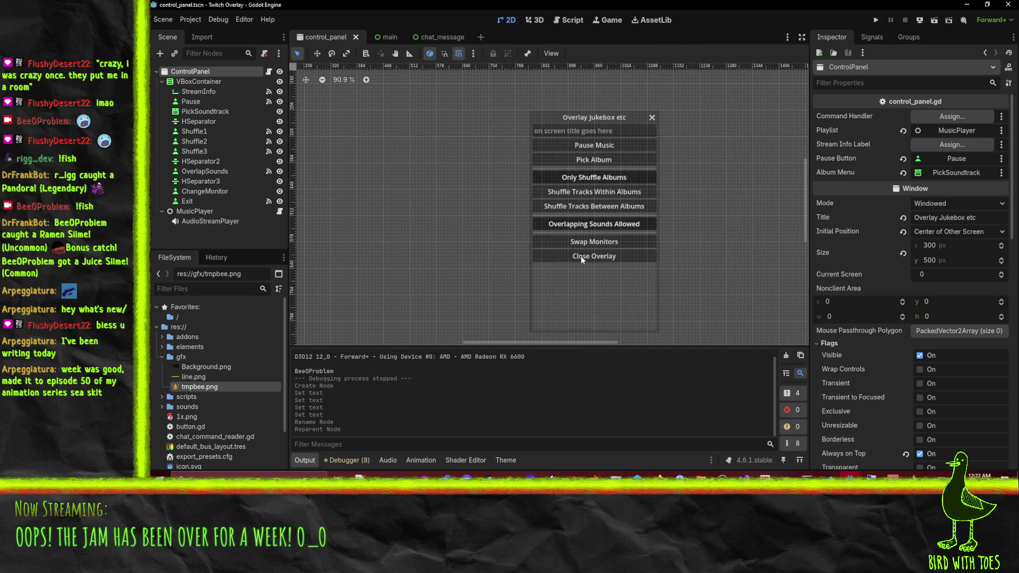
Connect ChangeMonitor's pressed() signal to _change_monitor and save the control_panel scene.
{"action": "left_click", "coordinate": [594, 241]}
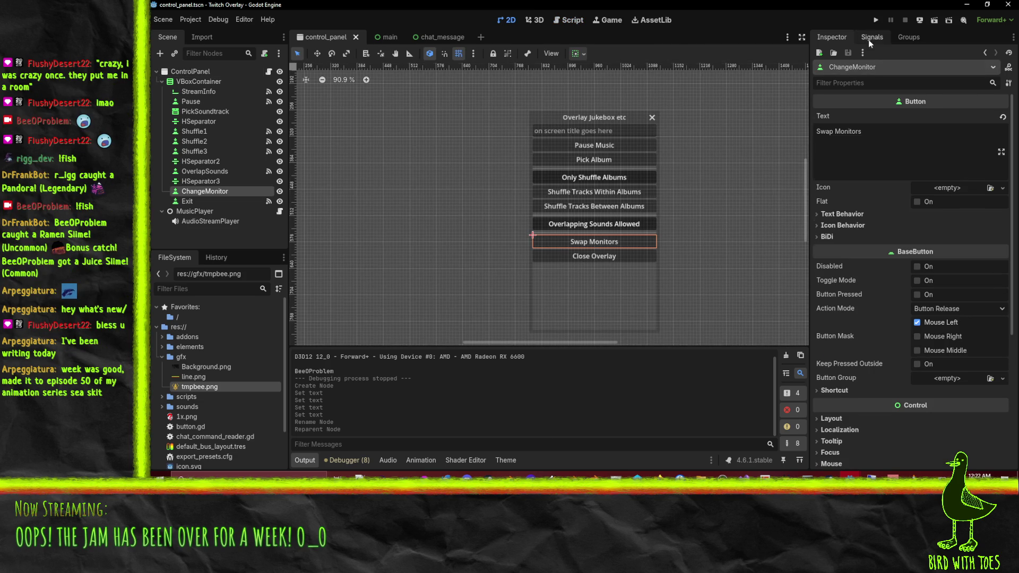
{"action": "left_click", "coordinate": [870, 38]}
{"action": "right_click", "coordinate": [856, 101]}
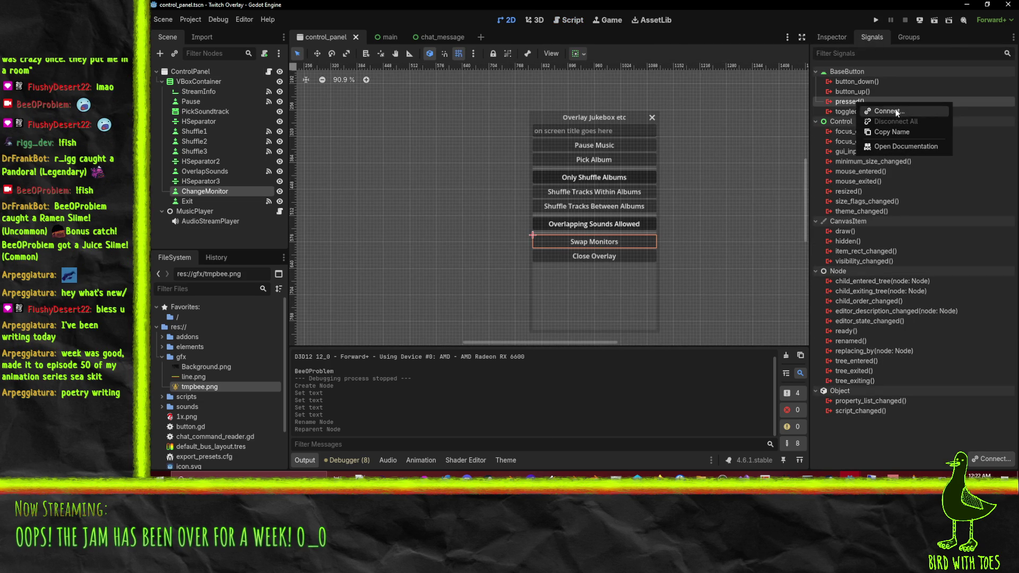
{"action": "left_click", "coordinate": [896, 111]}
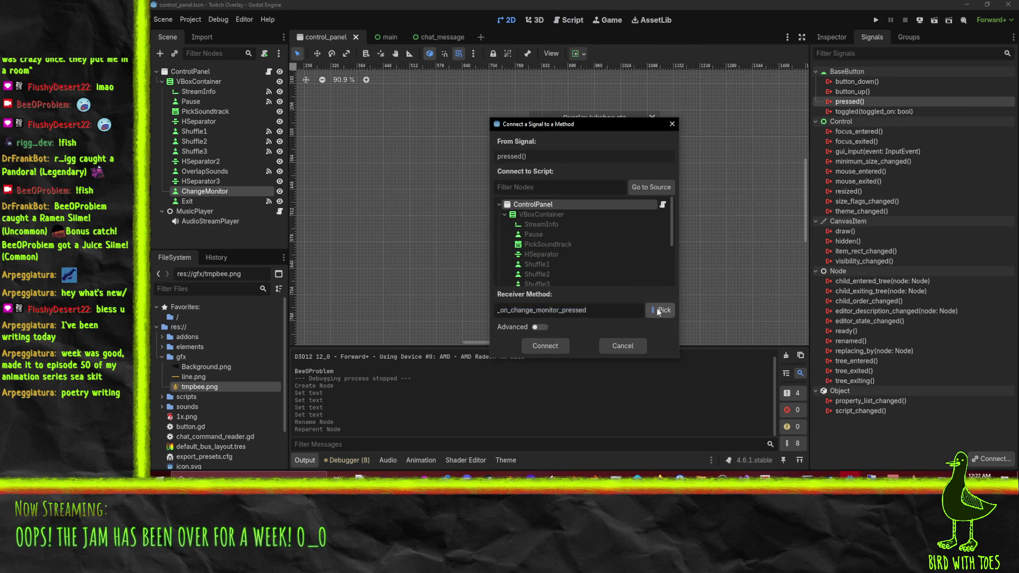
{"action": "left_click", "coordinate": [658, 311]}
{"action": "left_click", "coordinate": [541, 157]}
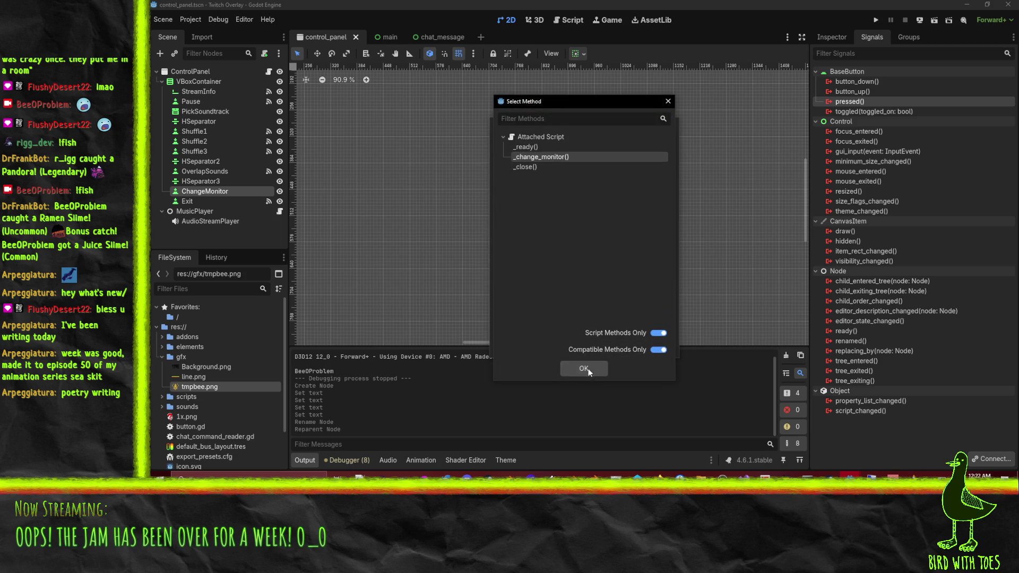
{"action": "left_click", "coordinate": [584, 369]}
{"action": "left_click", "coordinate": [556, 344]}
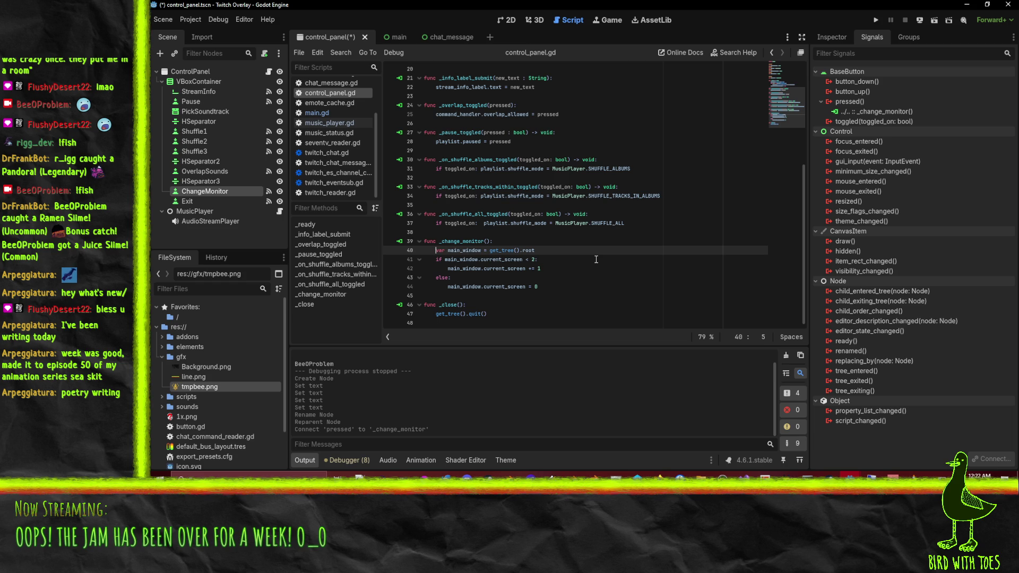
{"action": "key", "text": "ctrl+s"}
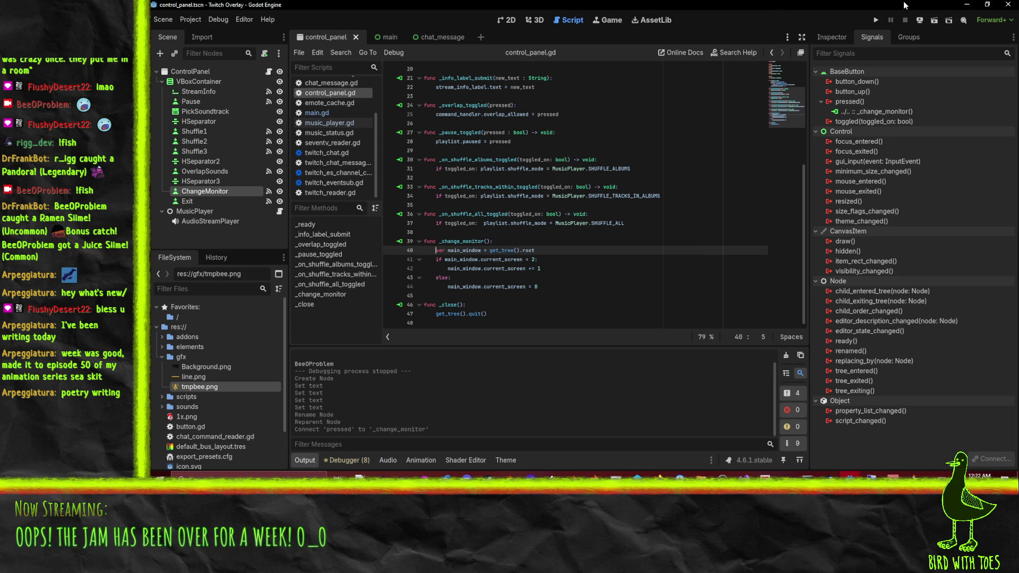
Run the overlay project.
{"action": "left_click", "coordinate": [874, 23]}
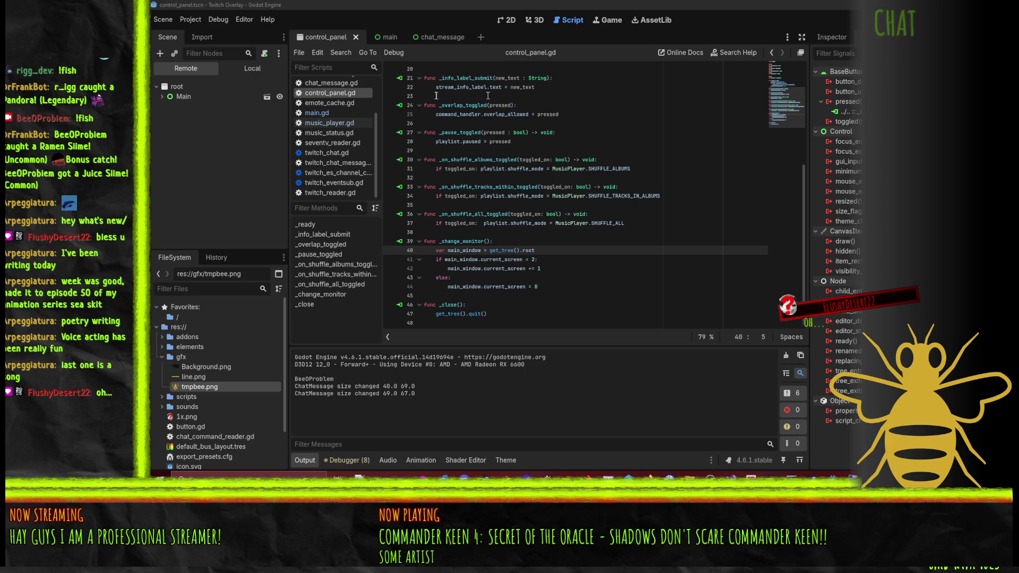
Expand Main in the Remote tree and inspect ChatBkg and ChatBar layout properties.
{"action": "left_click", "coordinate": [162, 96]}
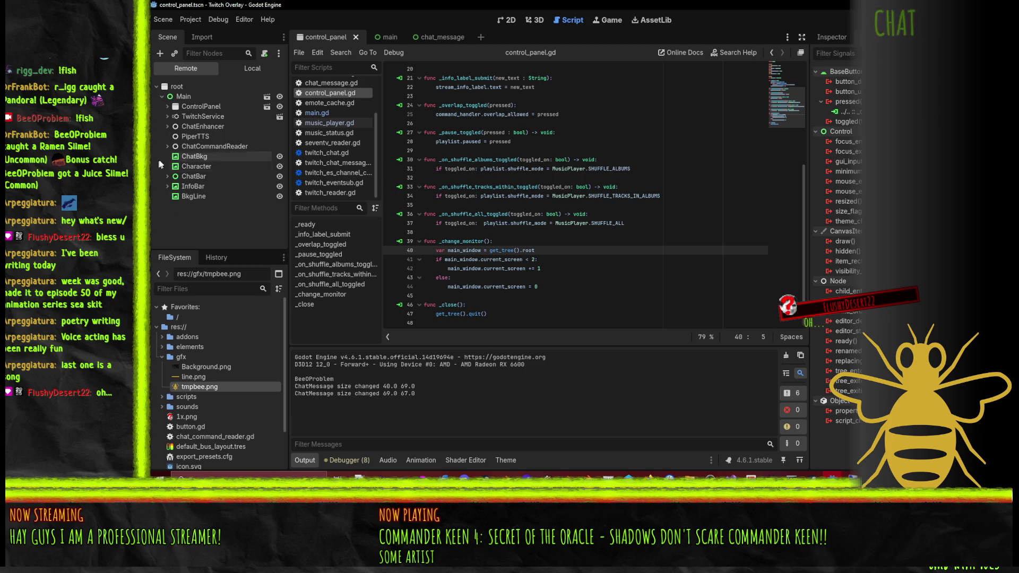
{"action": "left_click", "coordinate": [167, 177]}
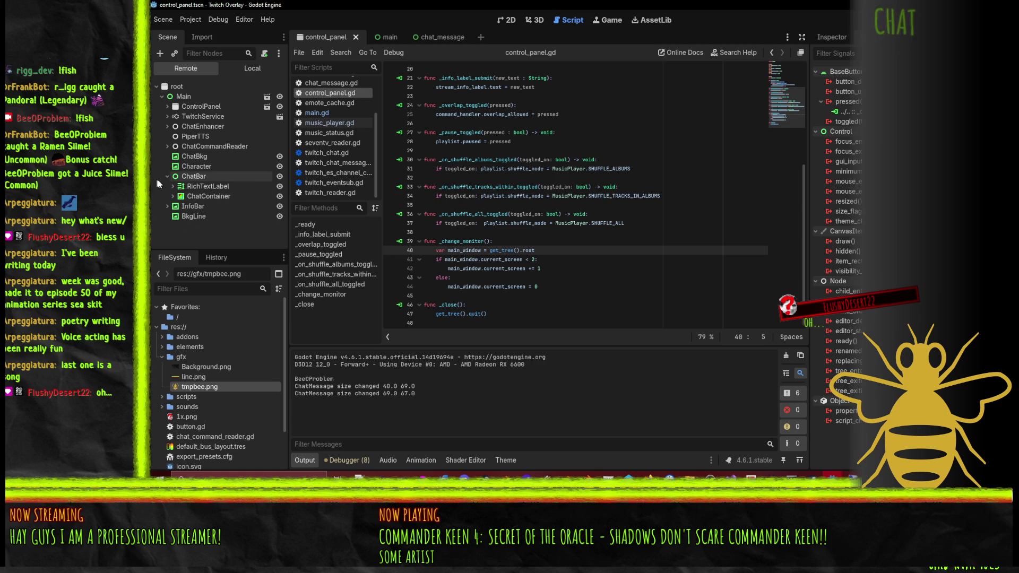
{"action": "left_click", "coordinate": [166, 177]}
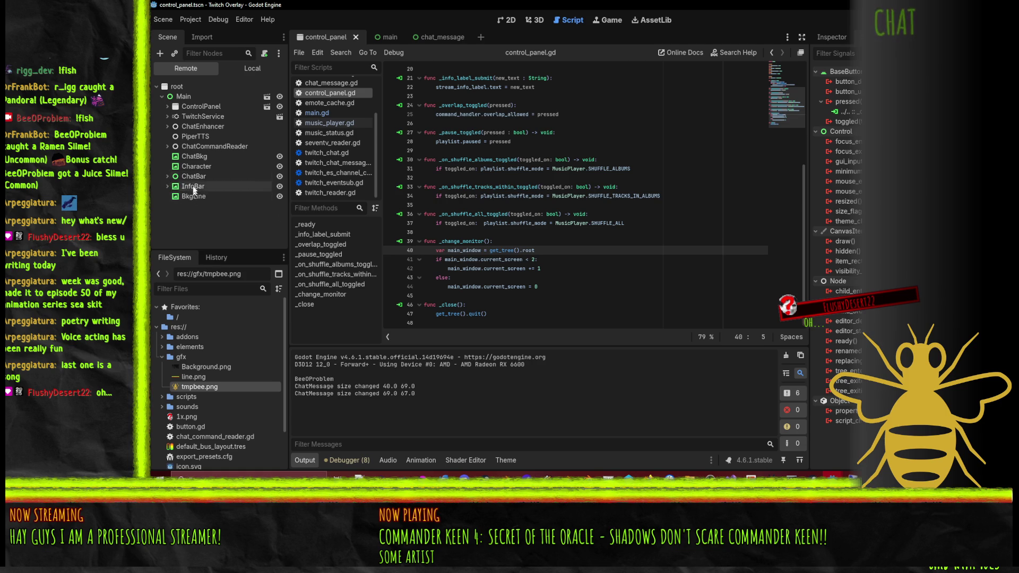
{"action": "left_click", "coordinate": [194, 156]}
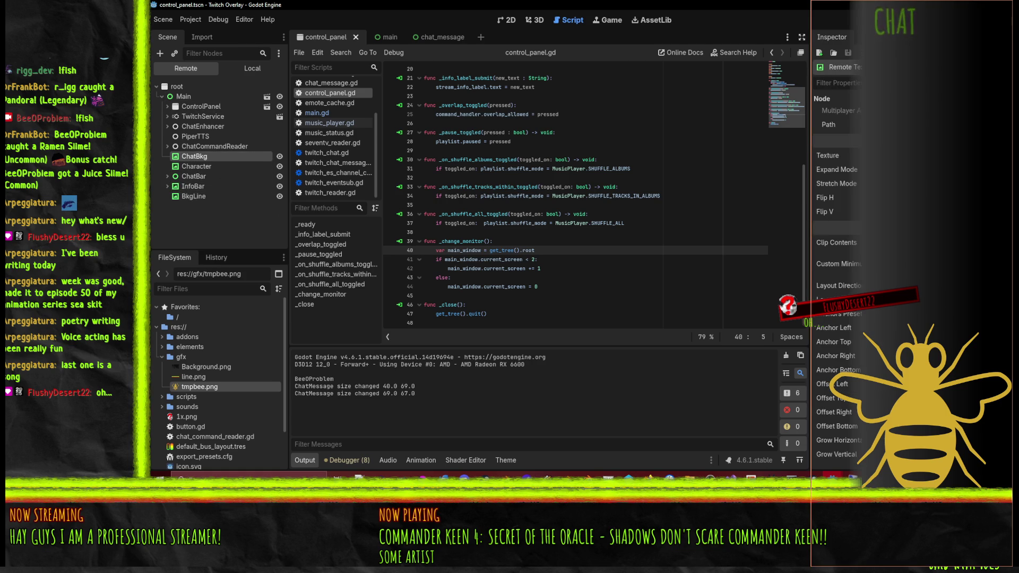
{"action": "scroll", "coordinate": [839, 265], "scroll_direction": "down", "scroll_amount": 5}
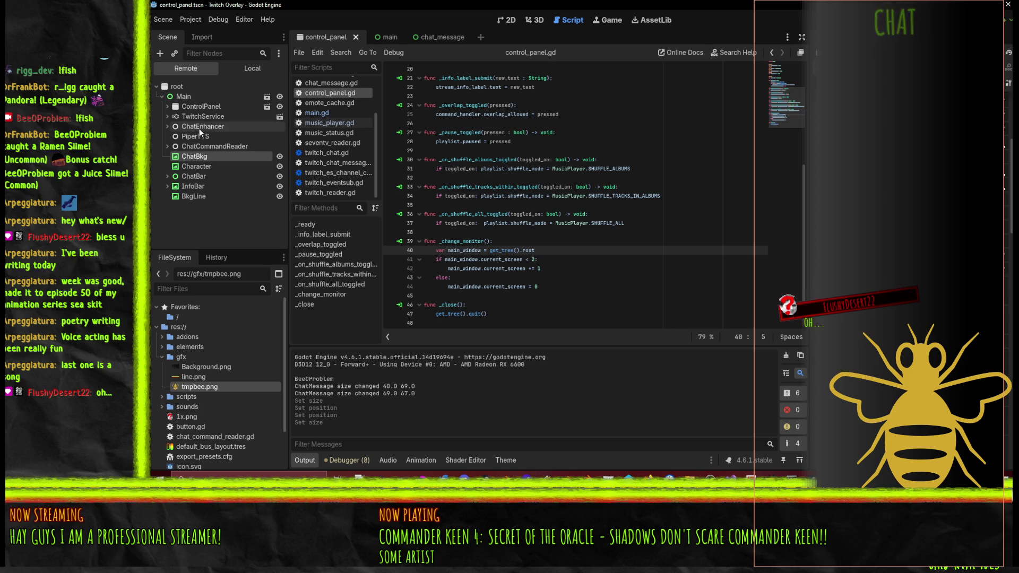
{"action": "left_click", "coordinate": [189, 177]}
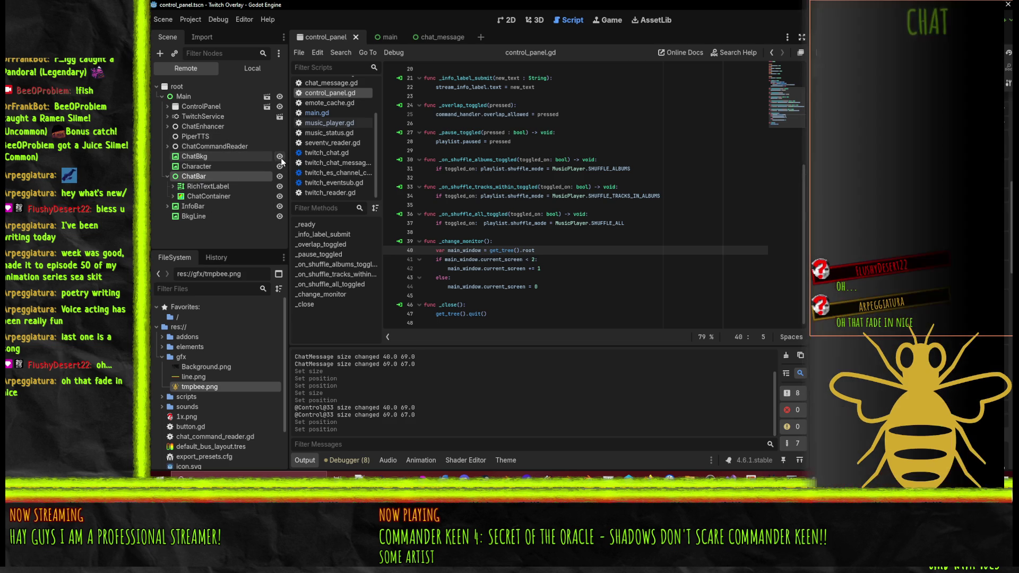
Reselect ChatBkg and ChatBar, click a cat pet, then stop the overlay with F8.
{"action": "left_click", "coordinate": [191, 156]}
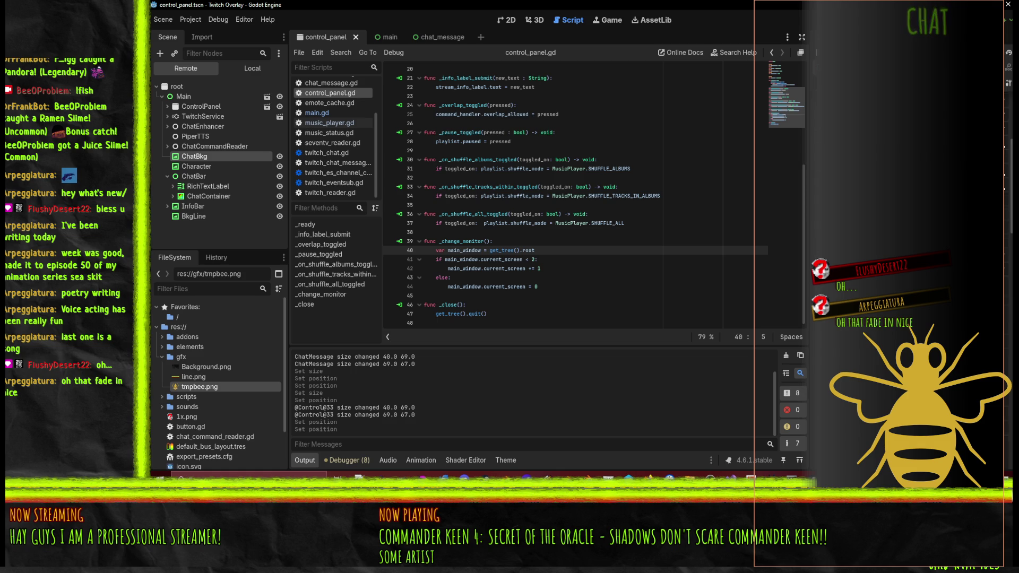
{"action": "left_click", "coordinate": [194, 176]}
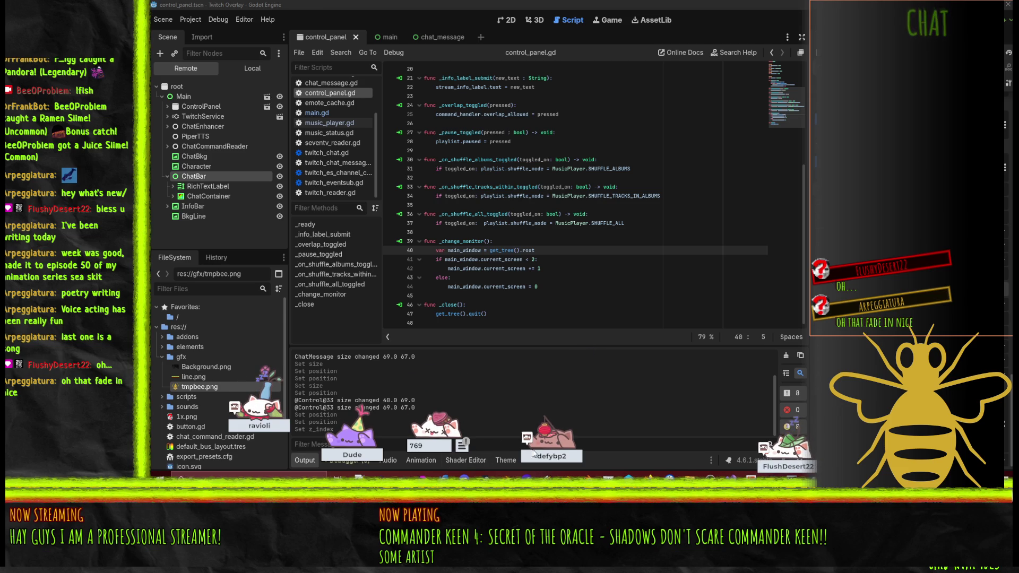
{"action": "left_click", "coordinate": [434, 431]}
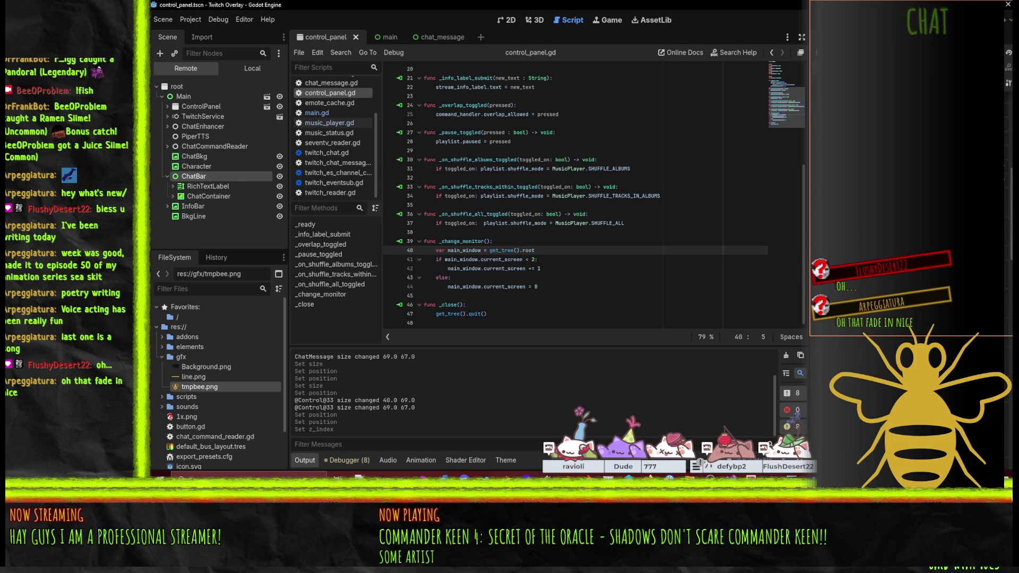
{"action": "key", "text": "F8"}
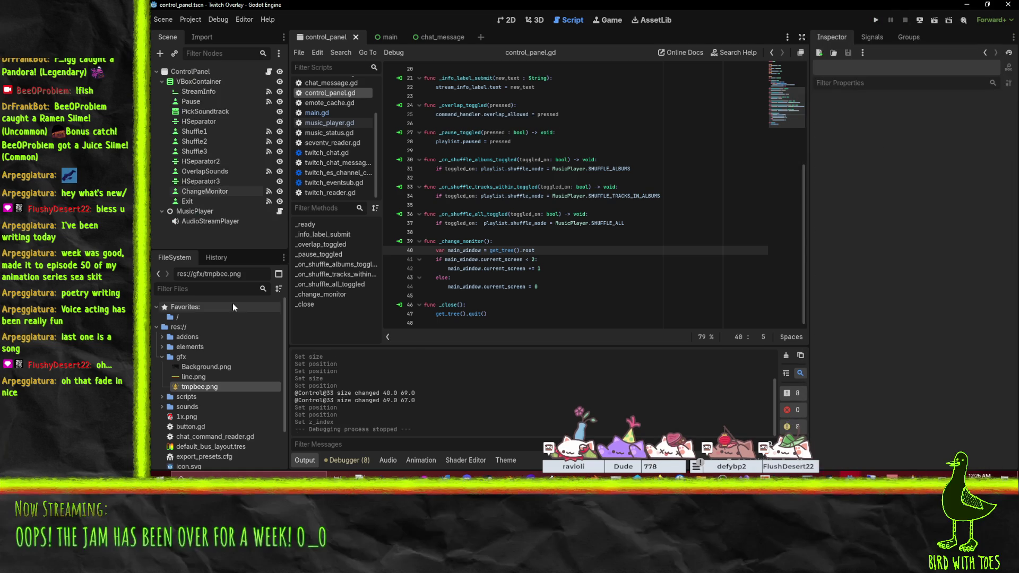
Drag ChatBar's left edge in the main scene to make it 352 × 640 px at x 1568.
{"action": "left_click", "coordinate": [375, 37]}
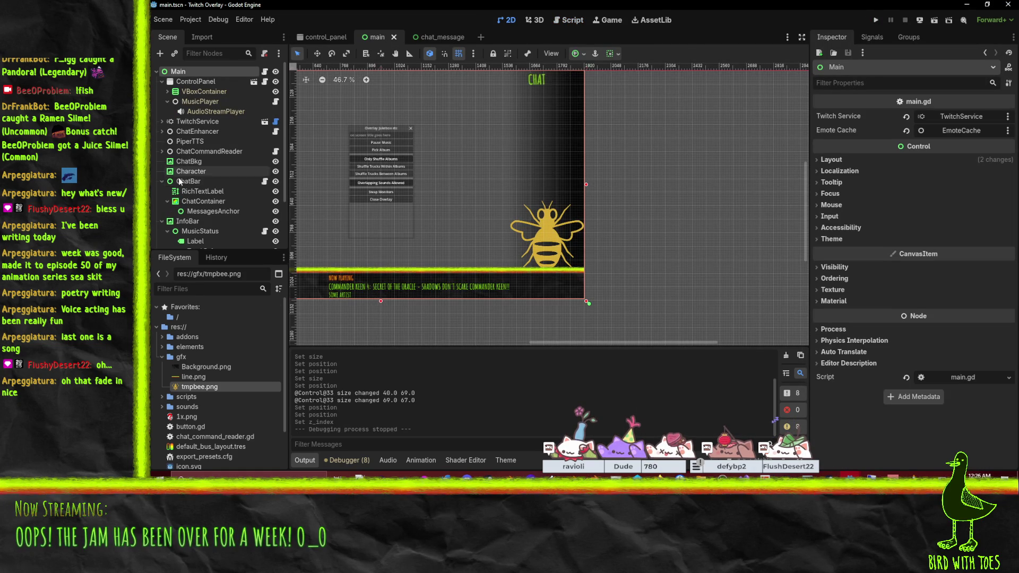
{"action": "left_click", "coordinate": [508, 142]}
{"action": "left_click_drag", "start_coordinate": [509, 141], "coordinate": [501, 207]}
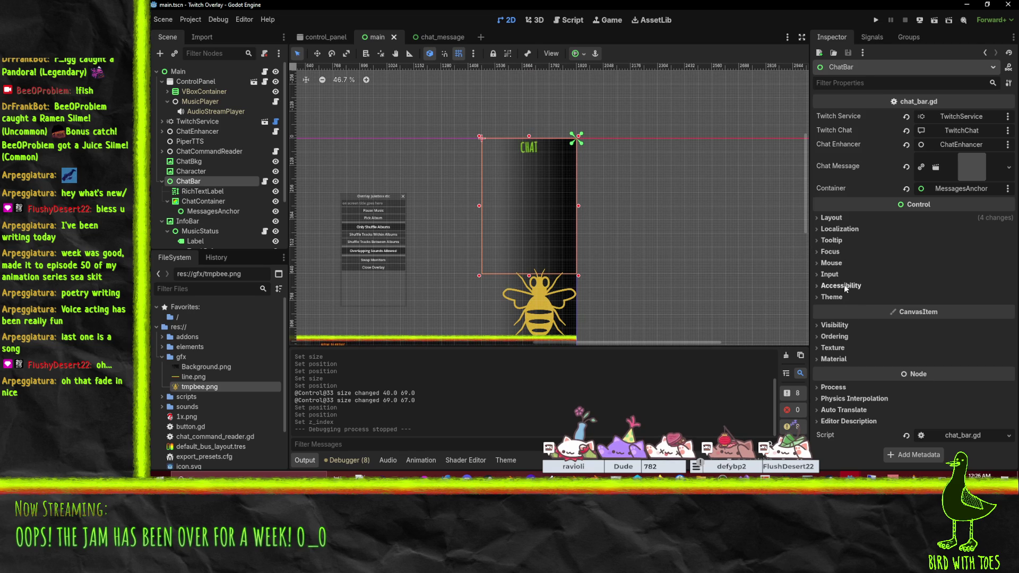
{"action": "left_click", "coordinate": [833, 218]}
{"action": "left_click", "coordinate": [843, 333]}
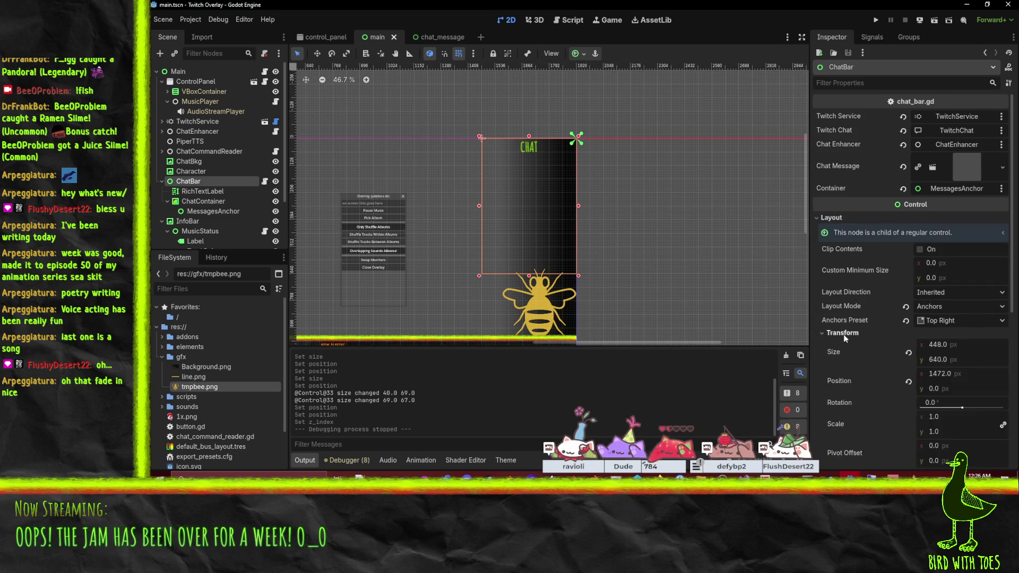
{"action": "scroll", "coordinate": [894, 342], "scroll_direction": "down", "scroll_amount": 5}
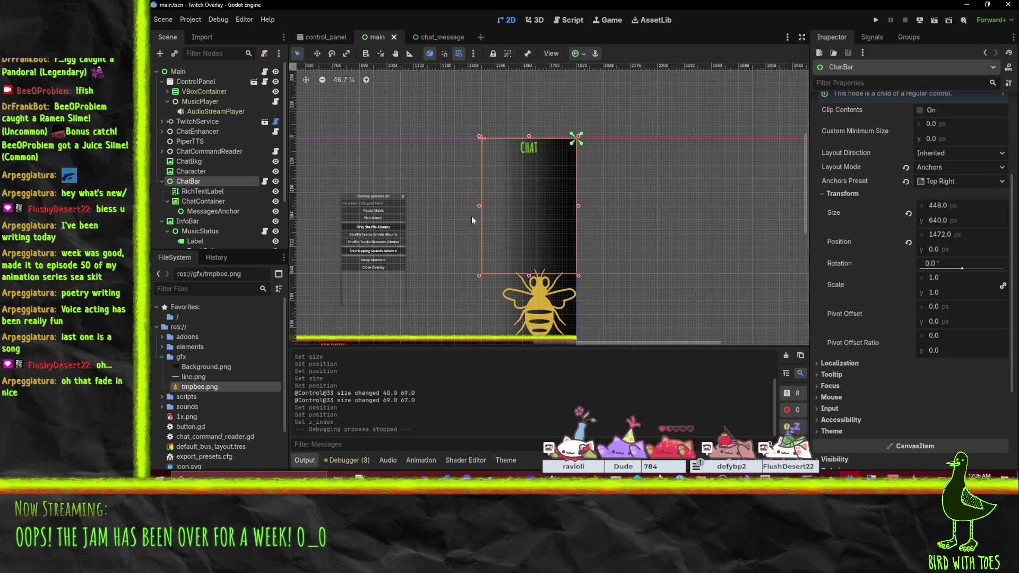
{"action": "left_click_drag", "start_coordinate": [479, 209], "coordinate": [498, 207]}
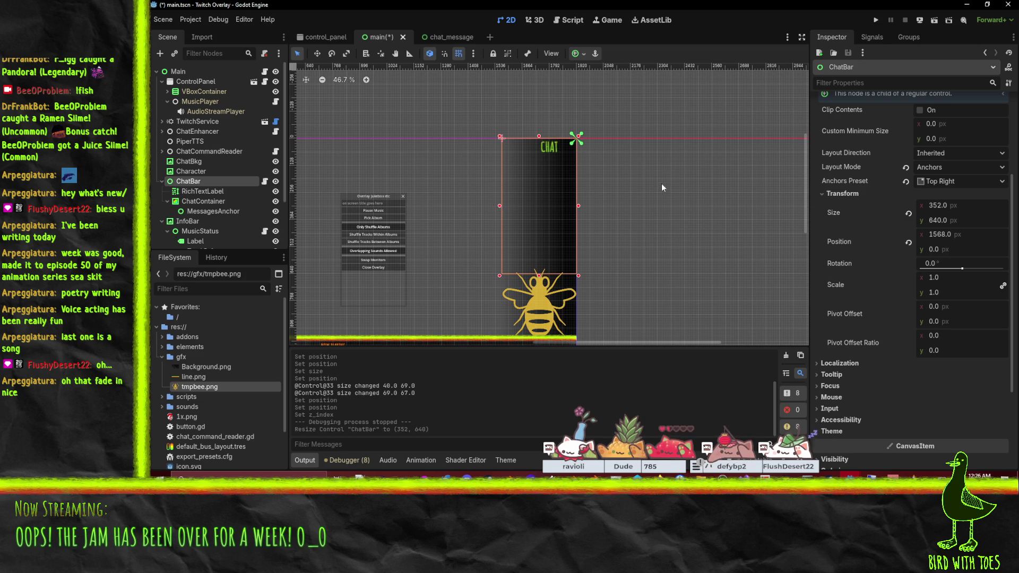
{"action": "scroll", "coordinate": [659, 185], "scroll_direction": "up", "scroll_amount": 2}
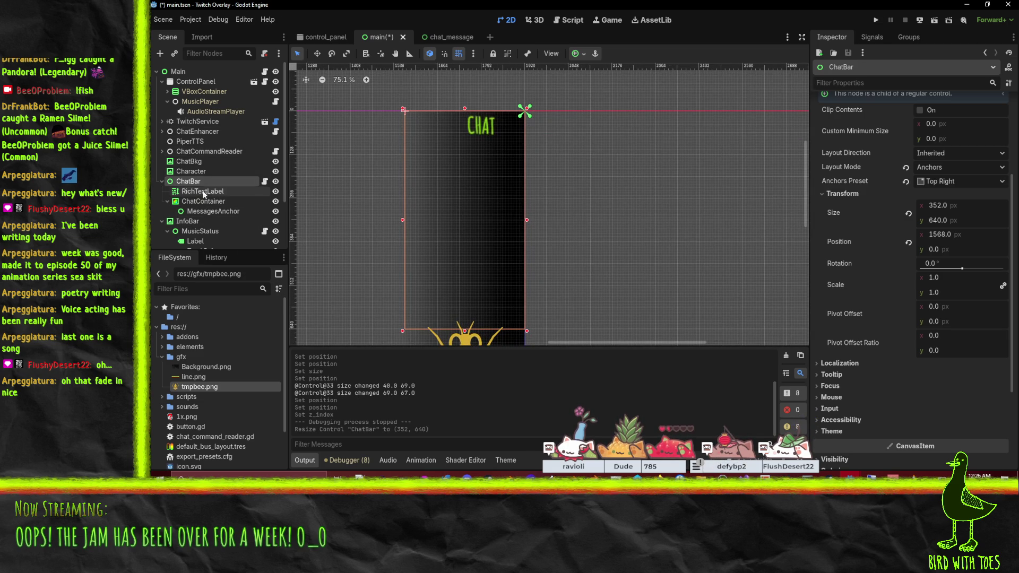
Stretch the CHAT title label to 352 × 70 across the narrowed chat bar.
{"action": "left_click", "coordinate": [231, 191]}
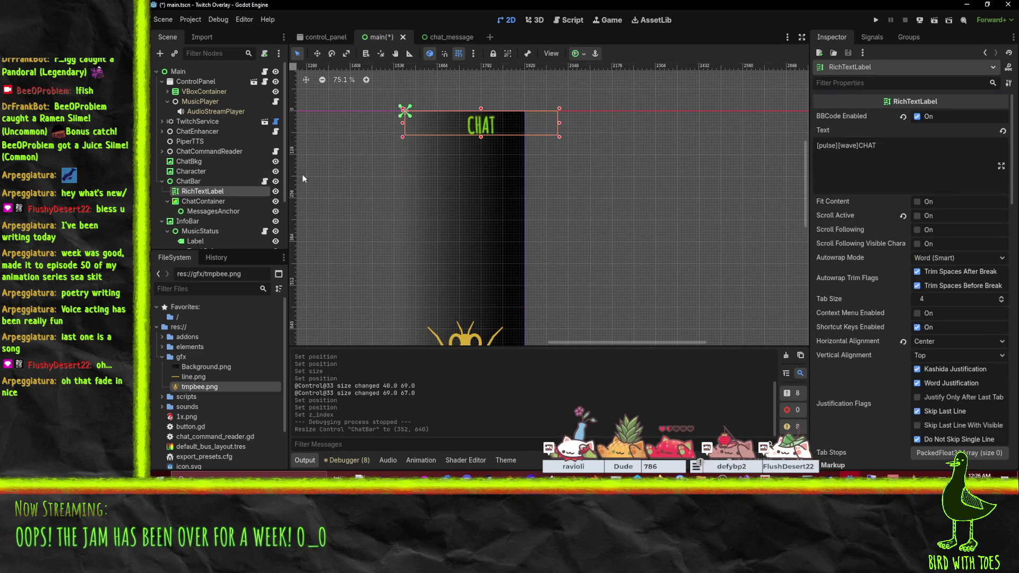
{"action": "left_click_drag", "start_coordinate": [408, 119], "coordinate": [527, 122]}
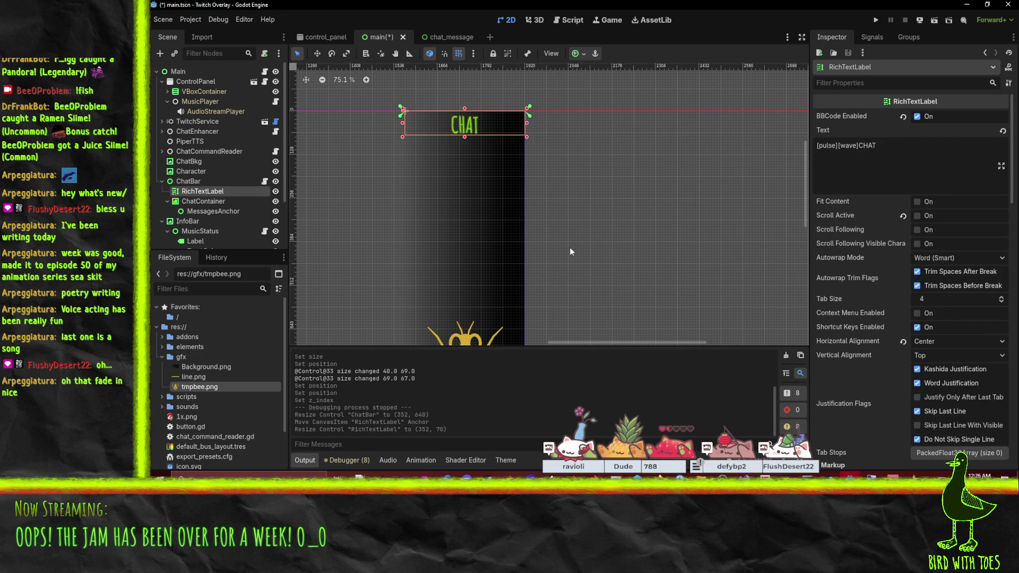
{"action": "left_click", "coordinate": [213, 202]}
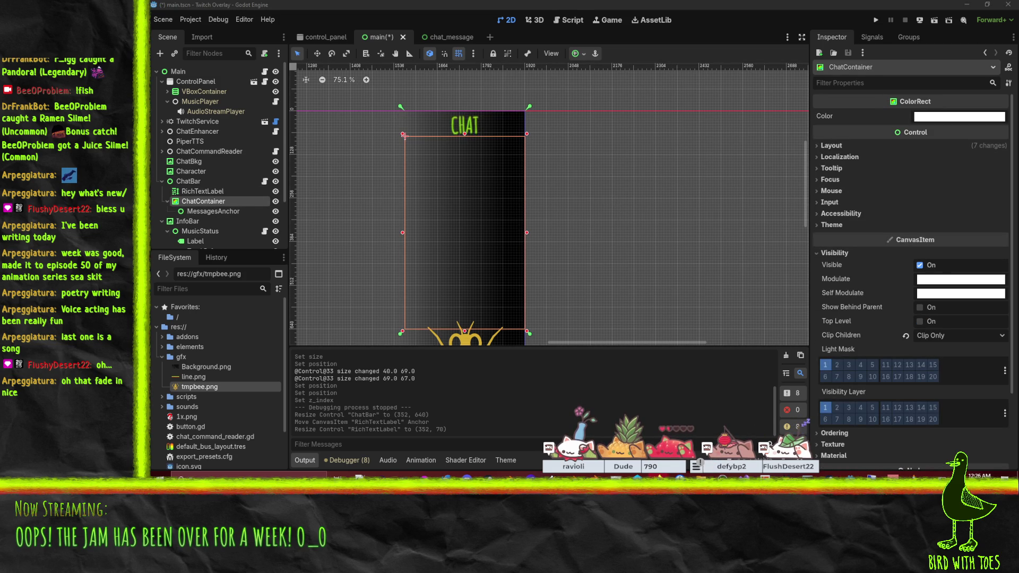
{"action": "left_click_drag", "start_coordinate": [588, 194], "coordinate": [766, 139]}
{"action": "left_click", "coordinate": [178, 71]}
{"action": "left_click", "coordinate": [190, 20]}
{"action": "left_click", "coordinate": [213, 32]}
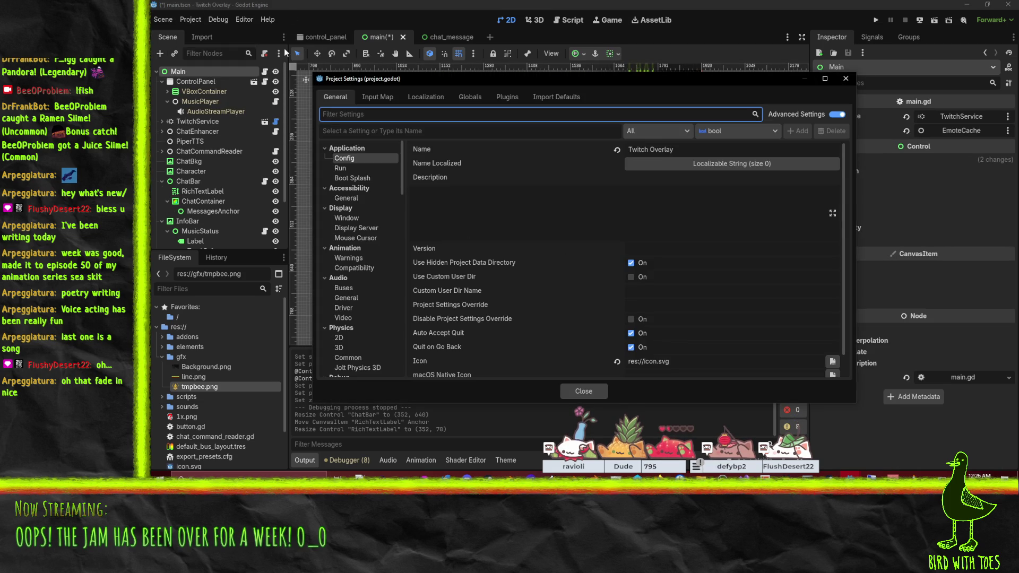
Turn on Display > Window > Transparent in Project Settings and close the dialog.
{"action": "left_click", "coordinate": [346, 218]}
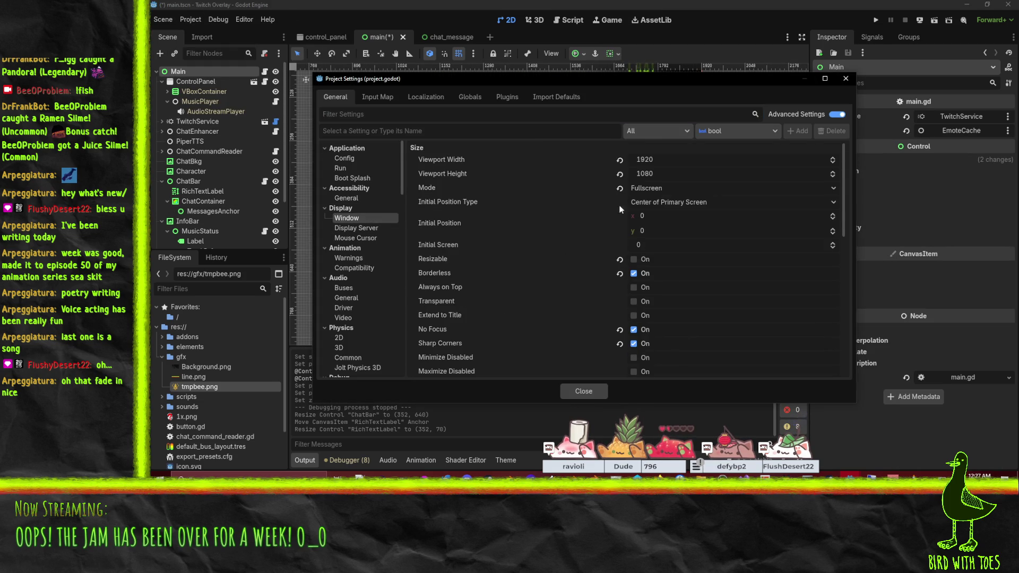
{"action": "left_click", "coordinate": [647, 306]}
{"action": "left_click", "coordinate": [584, 392]}
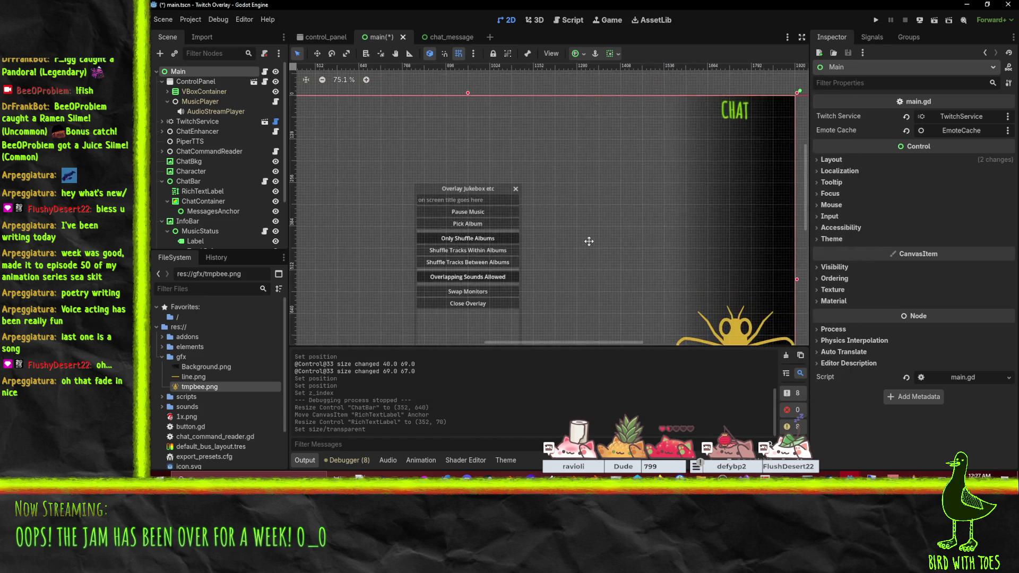
{"action": "scroll", "coordinate": [589, 242], "scroll_direction": "down", "scroll_amount": 2}
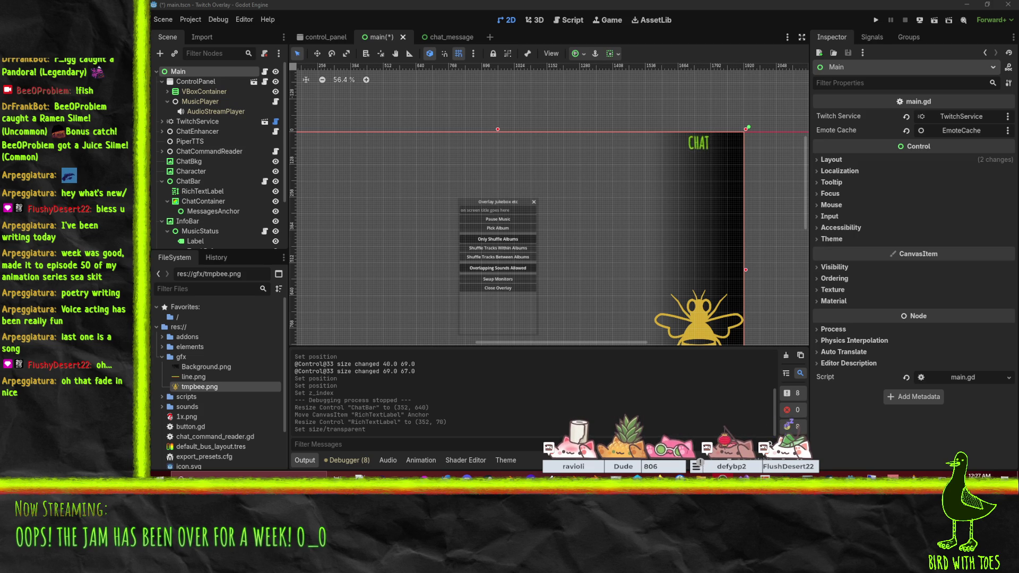
Save main.tscn, keeping the narrowed chat bar and window transparency changes.
{"action": "key", "text": "ctrl+s"}
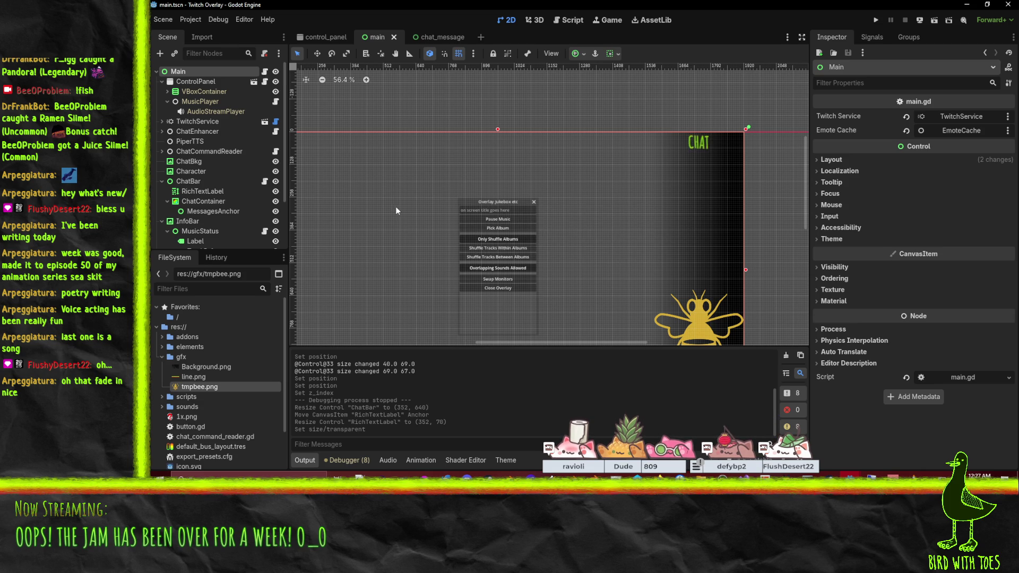
{"action": "left_click", "coordinate": [265, 72]}
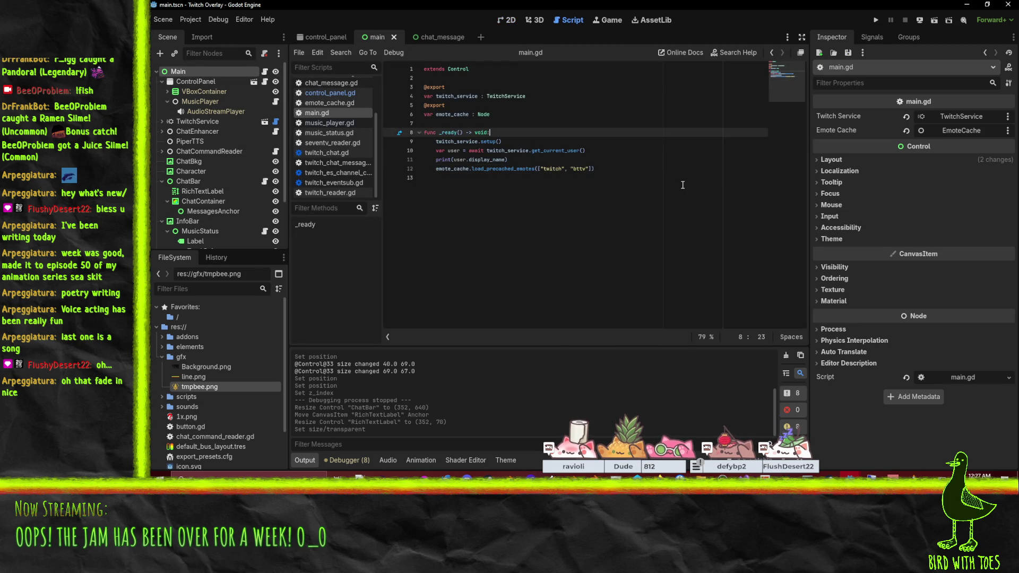
Add get_tree().root.current_screen = 2 at the top of _ready in main.gd and save.
{"action": "key", "text": "Return"}
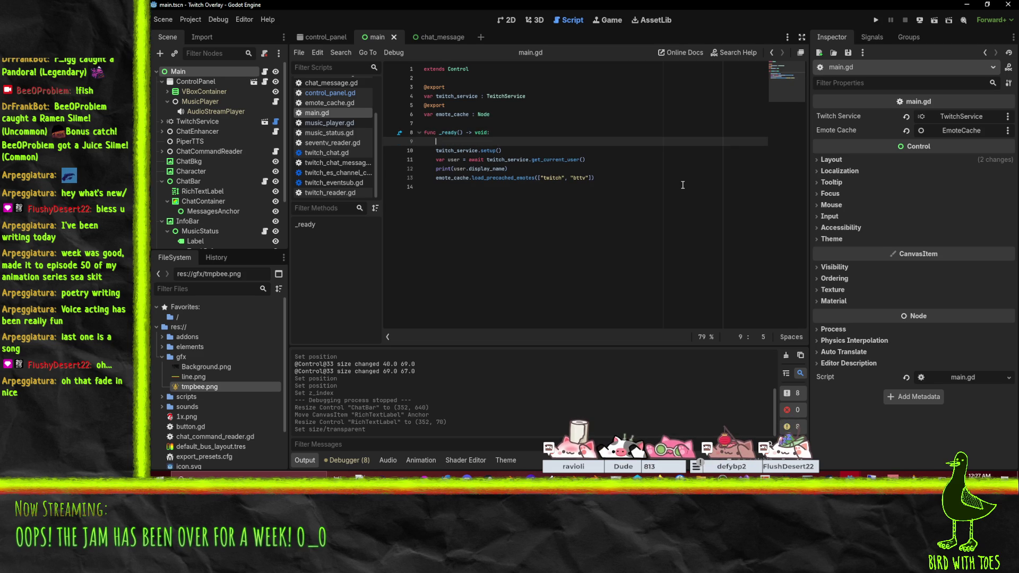
{"action": "type", "text": "get_tree()."}
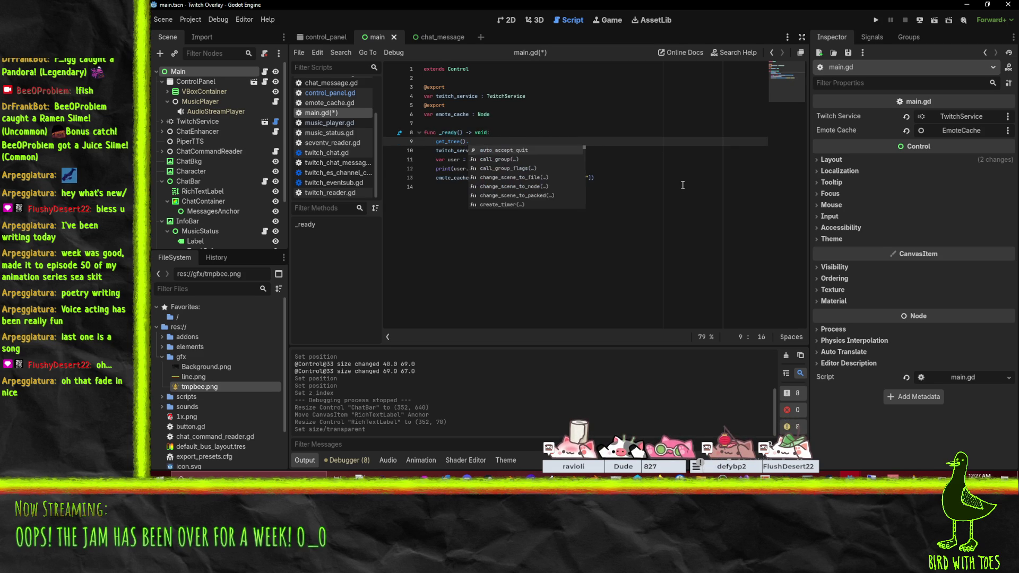
{"action": "type", "text": "root."}
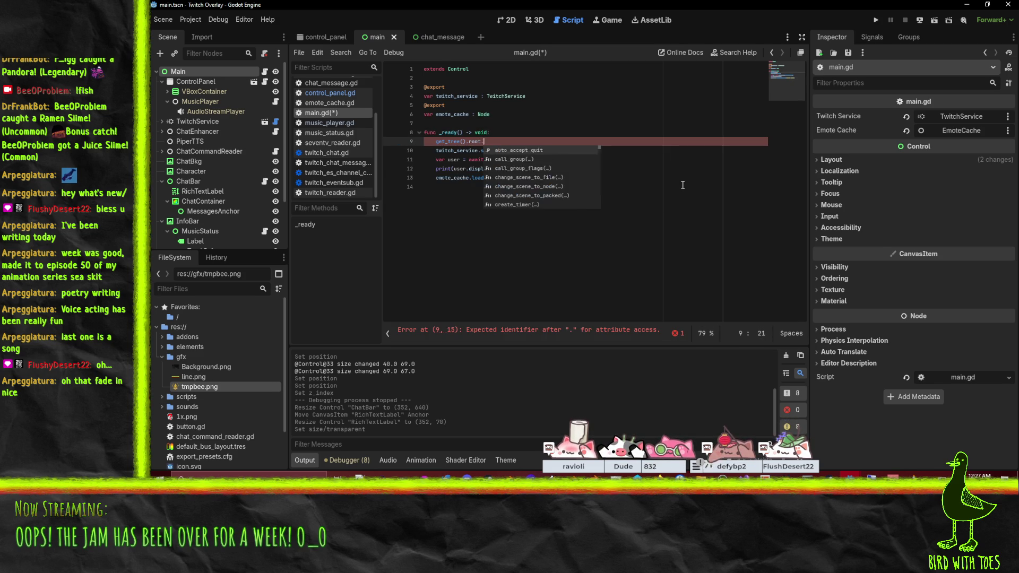
{"action": "type", "text": "current"}
{"action": "key", "text": "Return"}
{"action": "type", "text": "= 2"}
{"action": "key", "text": "ctrl+s"}
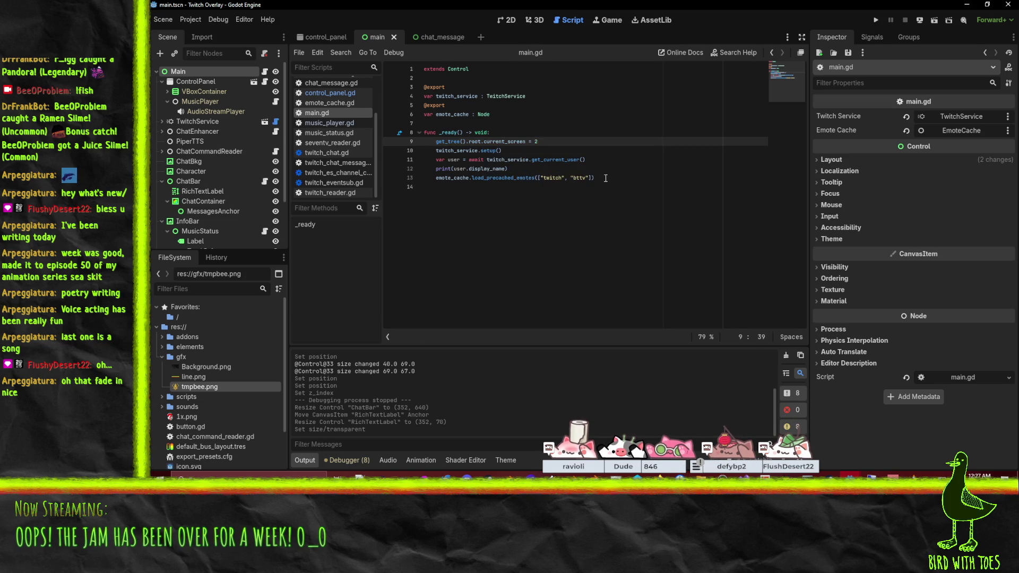
Comment that line as hardcoded but should be the monitor I want, then save the script.
{"action": "left_click", "coordinate": [579, 149]}
{"action": "left_click", "coordinate": [578, 142]}
{"action": "type", "text": "# !"}
{"action": "type", "text": "ardcoded "}
{"action": "type", "text": "but shou"}
{"action": "type", "text": "ld be "}
{"action": "type", "text": "the monitor i am"}
{"action": "key", "text": "BackSpace"}
{"action": "key", "text": "BackSpace"}
{"action": "type", "text": "want"}
{"action": "key", "text": "ctrl+s"}
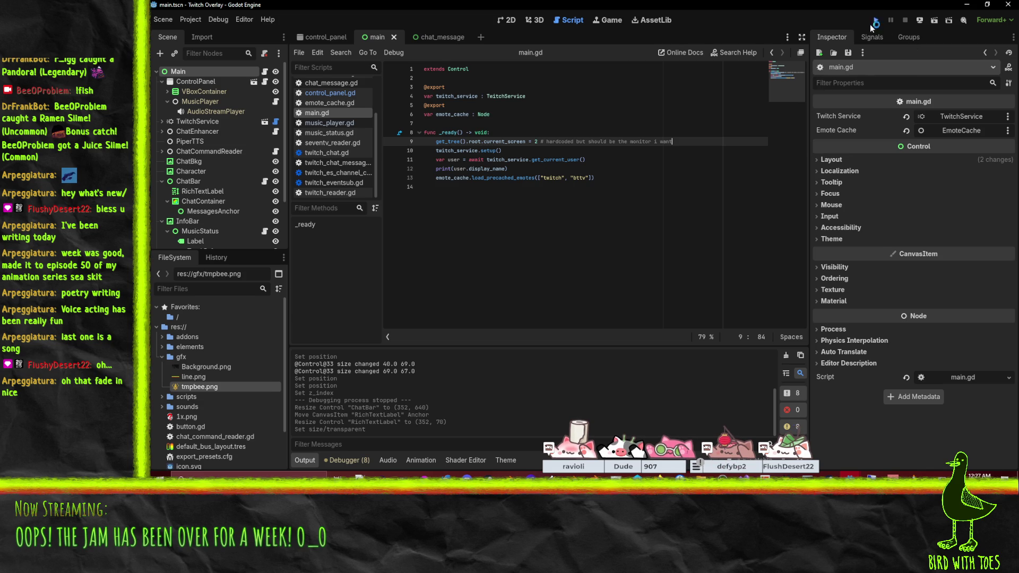
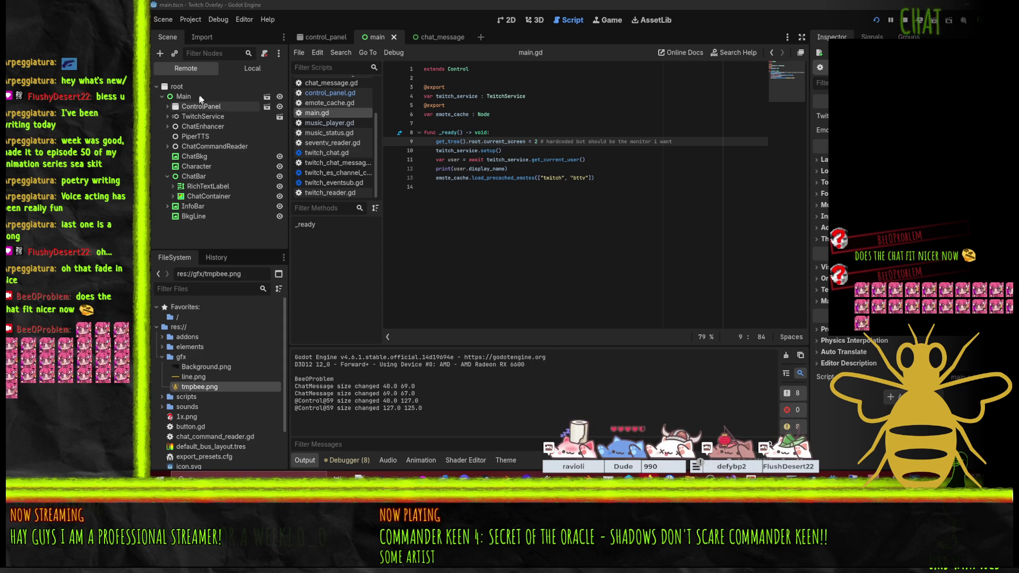
Select ChatContainer in the Remote tree and bring up its Self Modulate colour picker.
{"action": "double_click", "coordinate": [212, 197]}
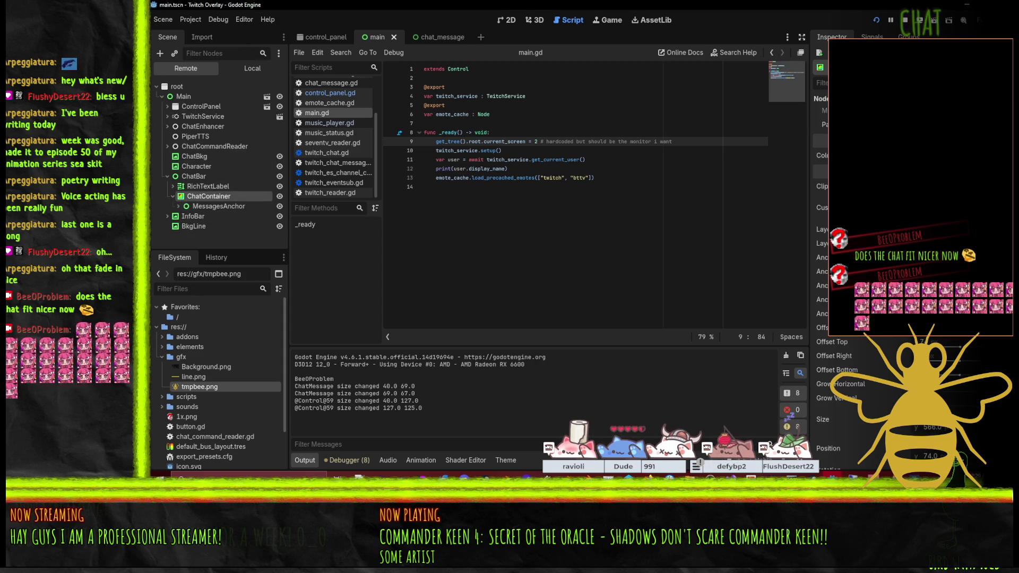
{"action": "scroll", "coordinate": [850, 319], "scroll_direction": "down", "scroll_amount": 10}
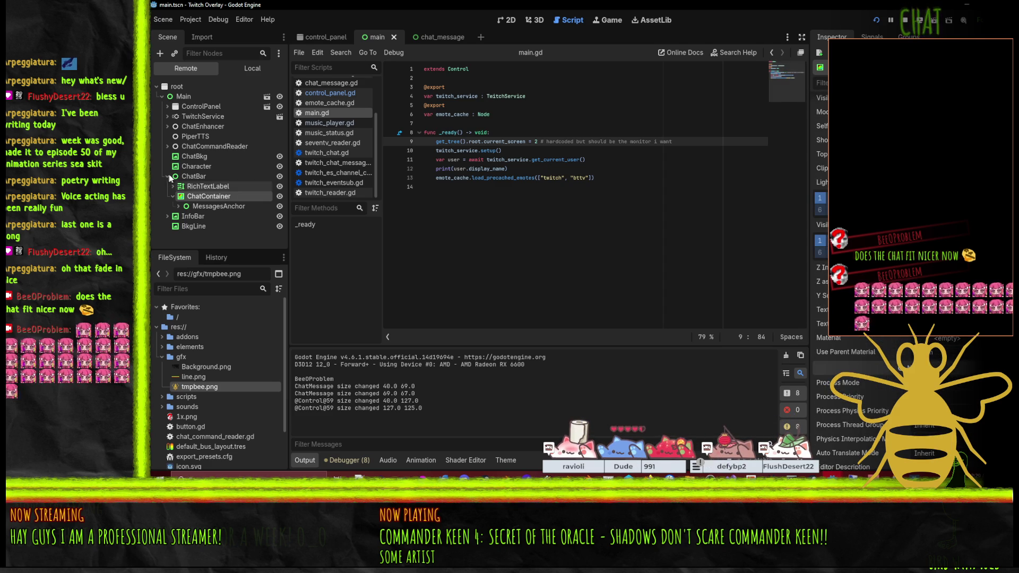
{"action": "right_click", "coordinate": [203, 196]}
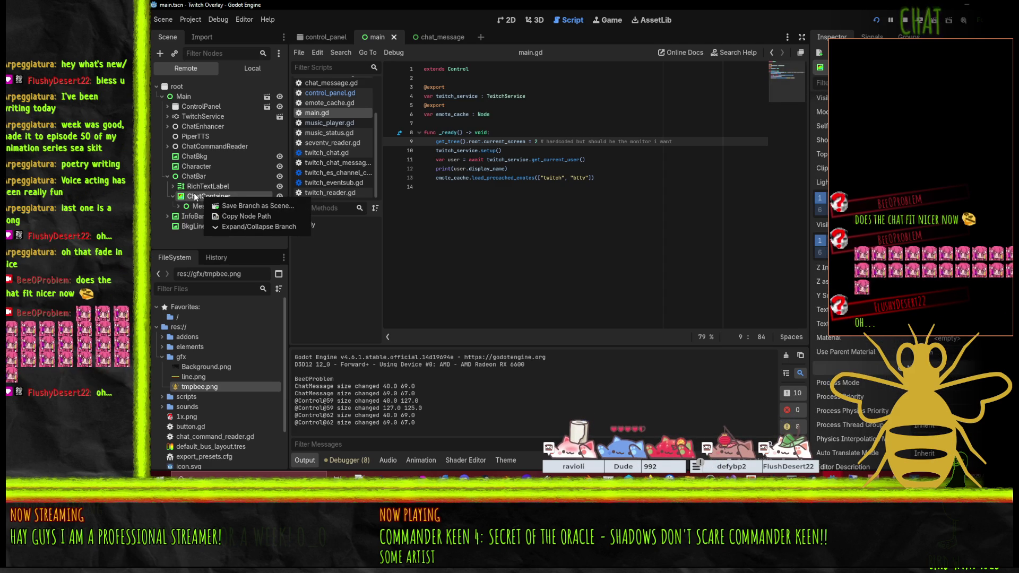
{"action": "left_click", "coordinate": [186, 196]}
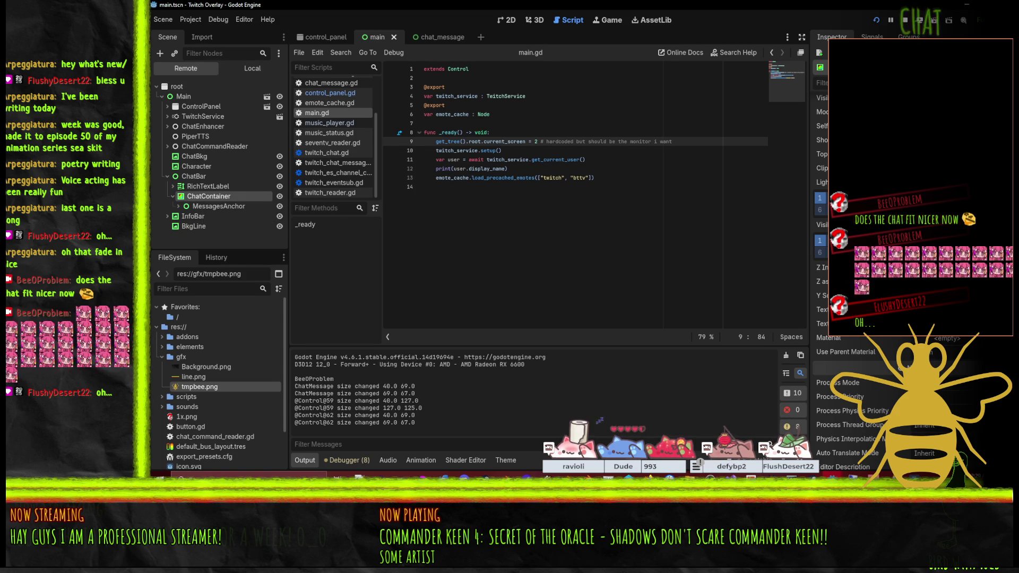
{"action": "scroll", "coordinate": [850, 398], "scroll_direction": "up", "scroll_amount": 5}
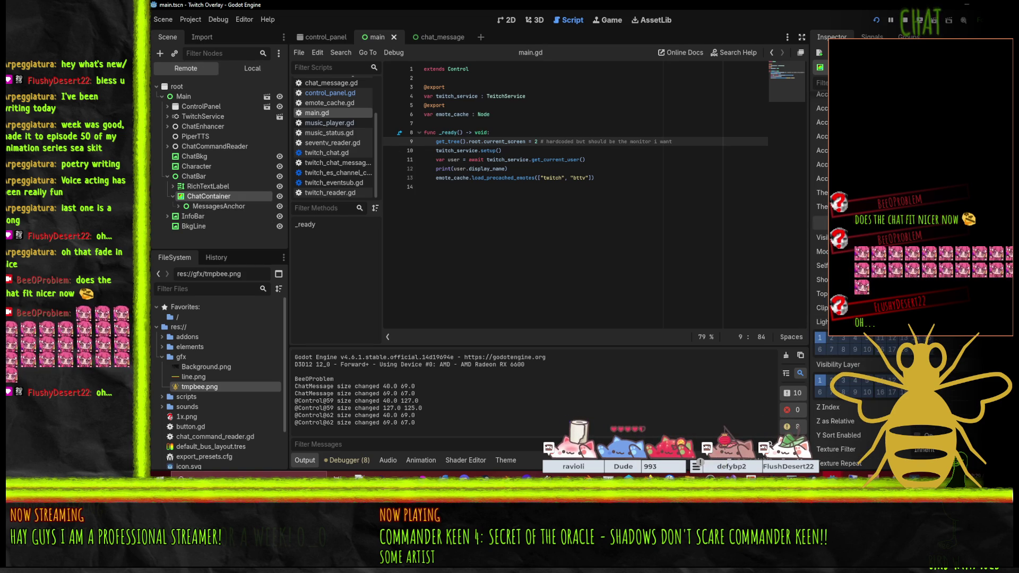
{"action": "left_click", "coordinate": [934, 265]}
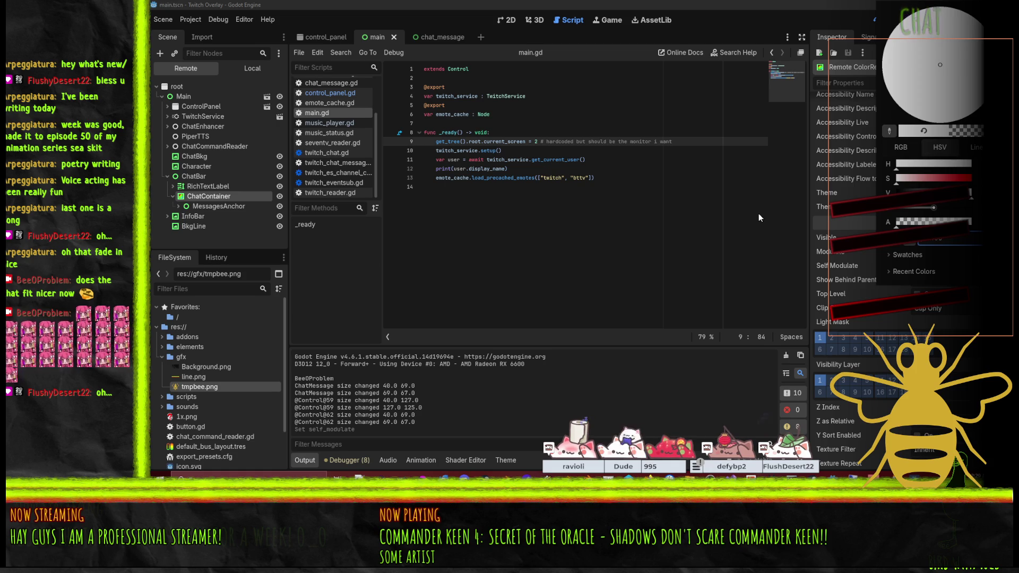
Lower ChatContainer's self-modulate alpha, toggle Top Level and Clip Children, and enable Clip Contents.
{"action": "left_click", "coordinate": [901, 225]}
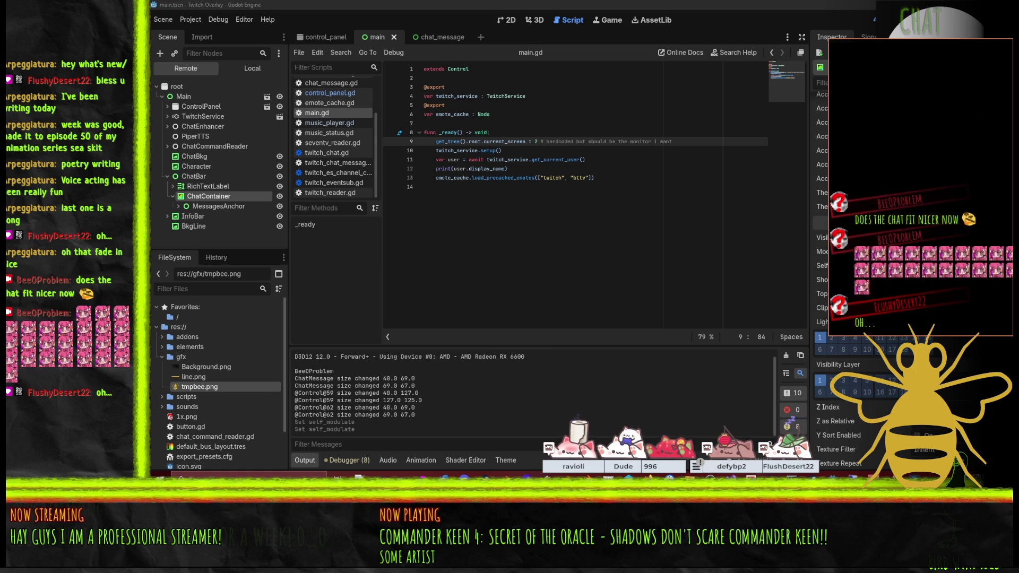
{"action": "left_click", "coordinate": [689, 226]}
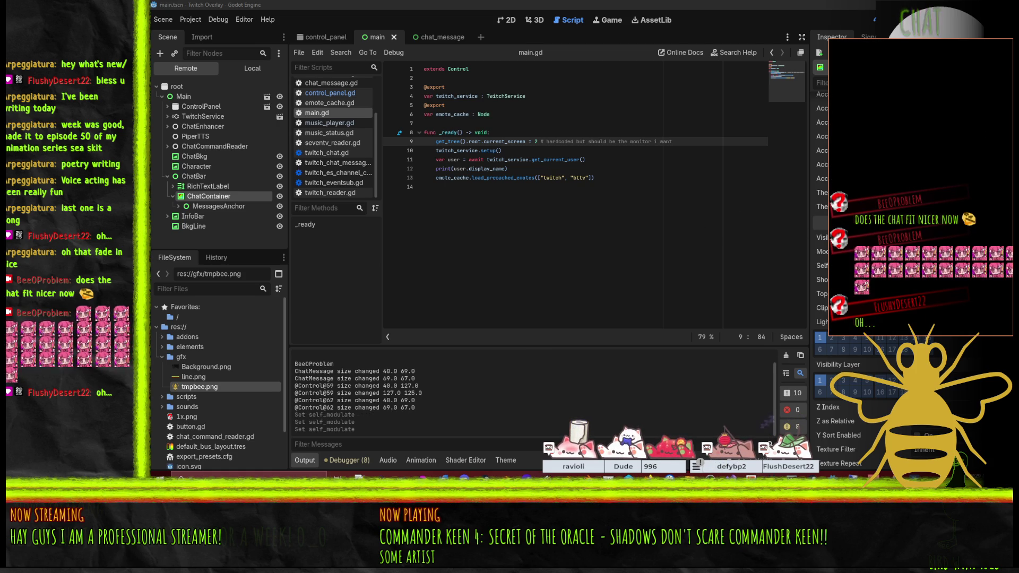
{"action": "left_click", "coordinate": [918, 294]}
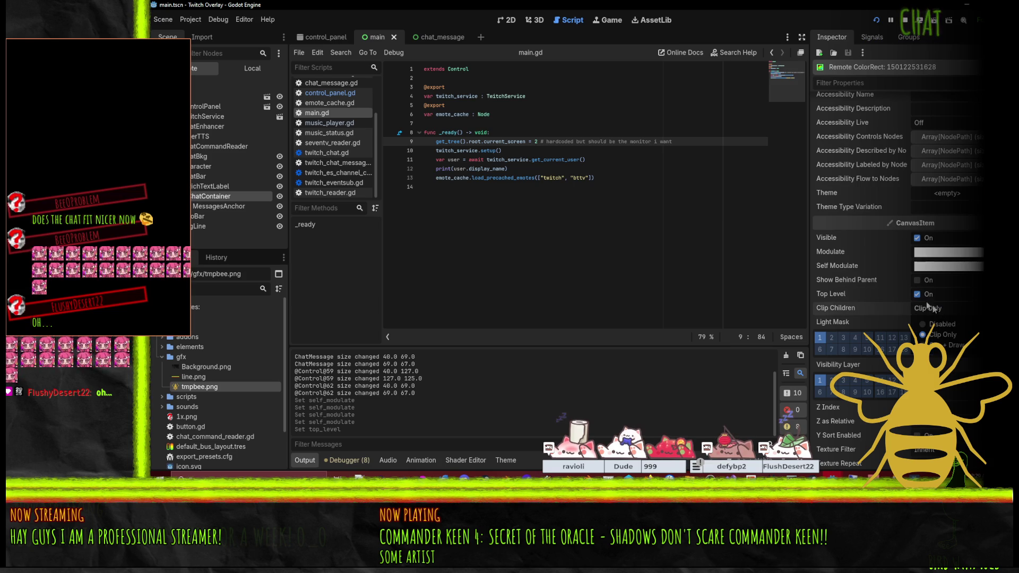
{"action": "left_click", "coordinate": [918, 295]}
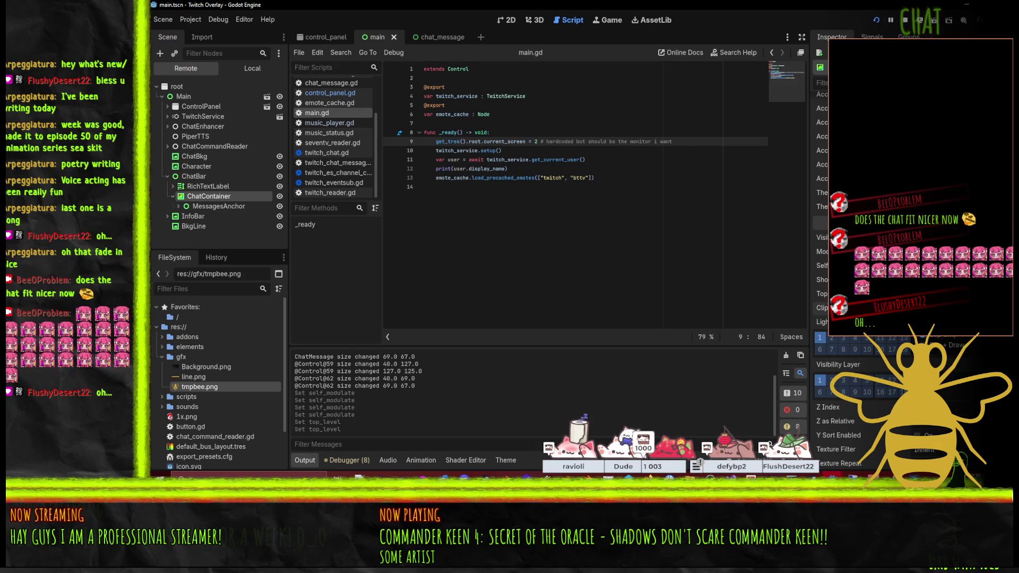
{"action": "left_click", "coordinate": [934, 308]}
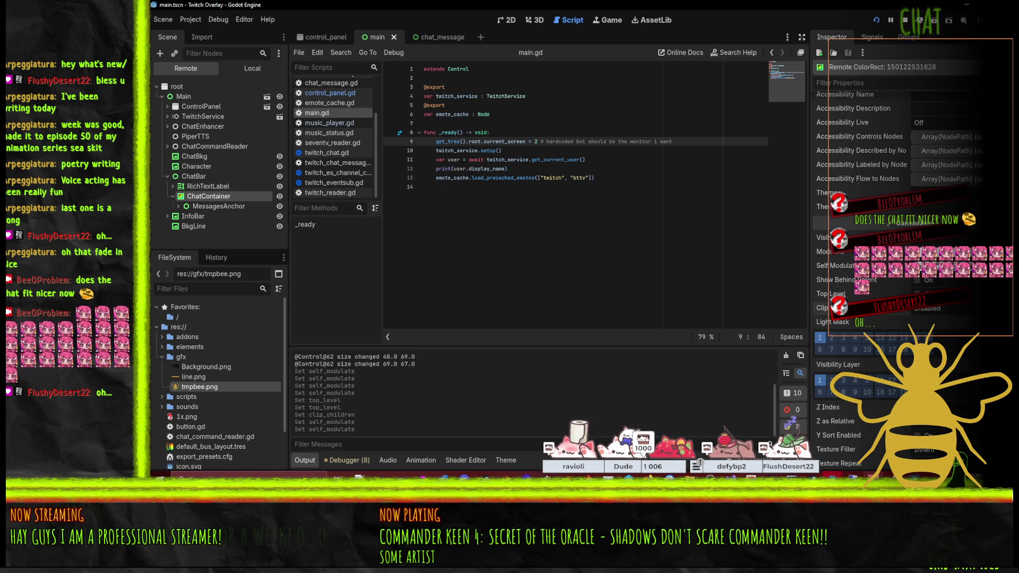
{"action": "scroll", "coordinate": [849, 239], "scroll_direction": "up", "scroll_amount": 10}
{"action": "left_click", "coordinate": [918, 141]}
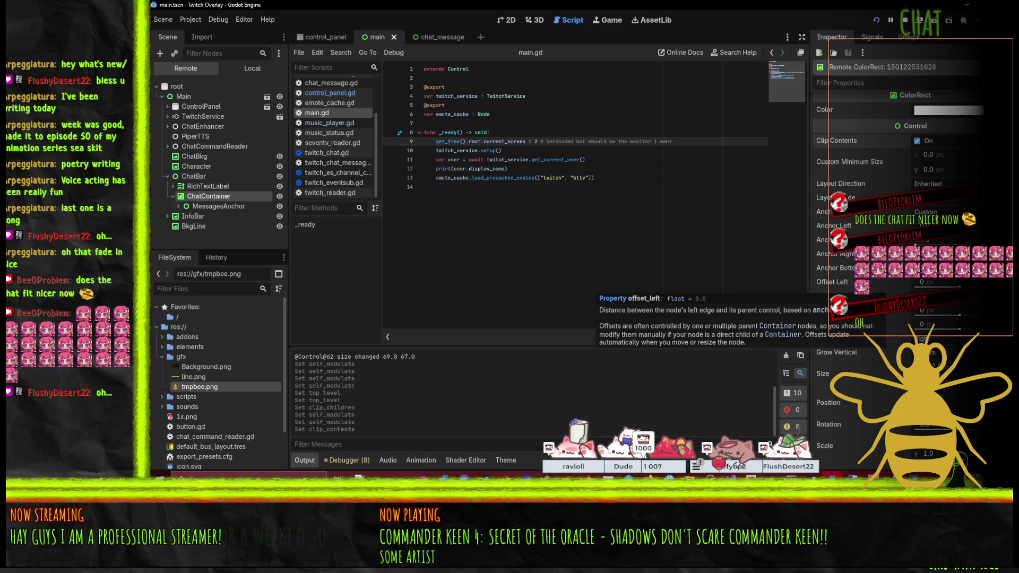
Restore the Godot editor window and resize its left and right edges beside the overlay.
{"action": "mouse_move", "coordinate": [712, 5]}
{"action": "left_mouse_down"}
{"action": "mouse_move", "coordinate": [717, 33]}
{"action": "mouse_move", "coordinate": [588, 38]}
{"action": "mouse_move", "coordinate": [606, 10]}
{"action": "mouse_move", "coordinate": [639, 17]}
{"action": "left_mouse_up"}
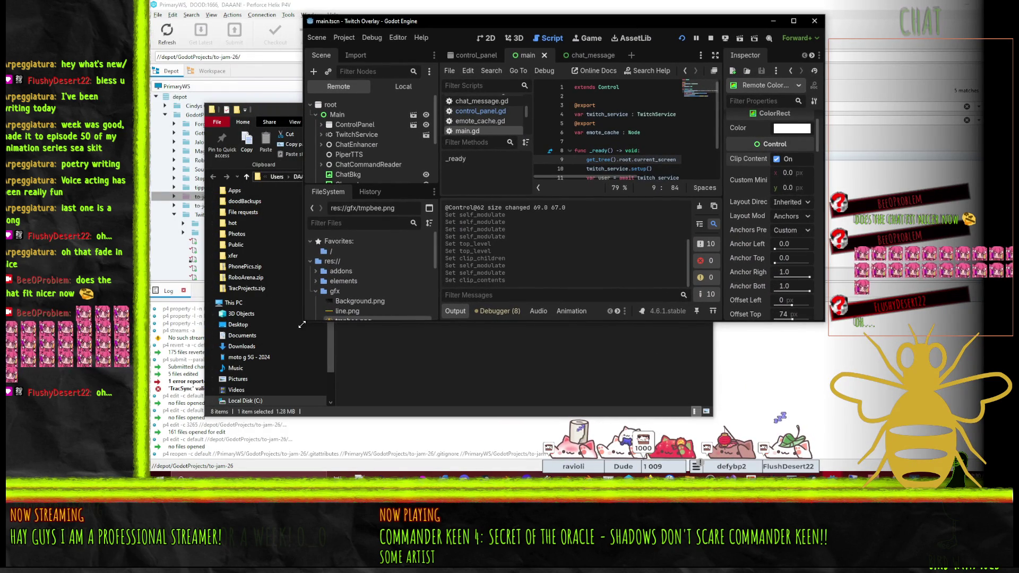
{"action": "left_click_drag", "start_coordinate": [304, 318], "coordinate": [159, 318]}
{"action": "key", "text": "super+Up"}
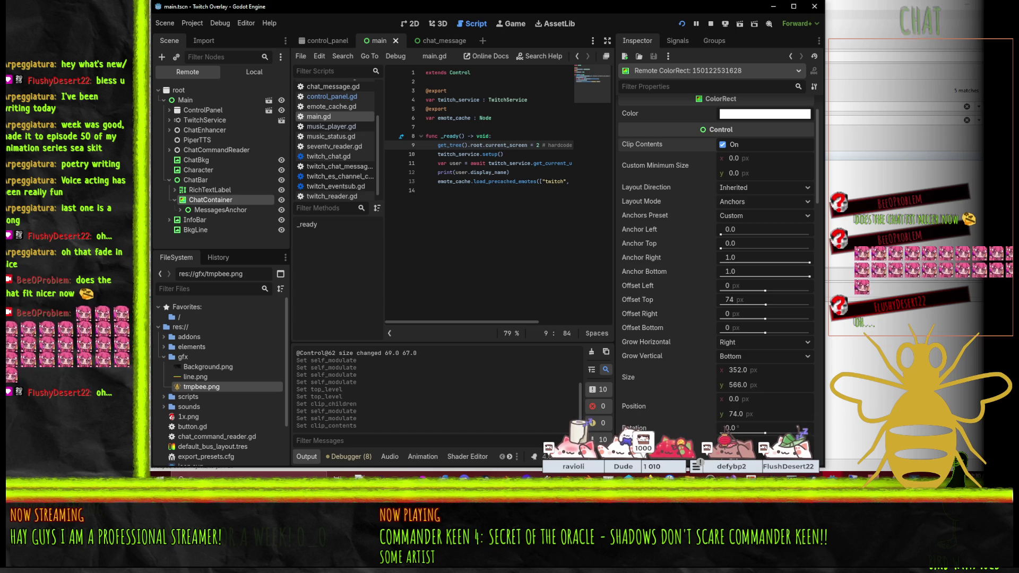
{"action": "mouse_move", "coordinate": [823, 96]}
{"action": "left_mouse_down"}
{"action": "mouse_move", "coordinate": [878, 121]}
{"action": "mouse_move", "coordinate": [853, 125]}
{"action": "left_mouse_up"}
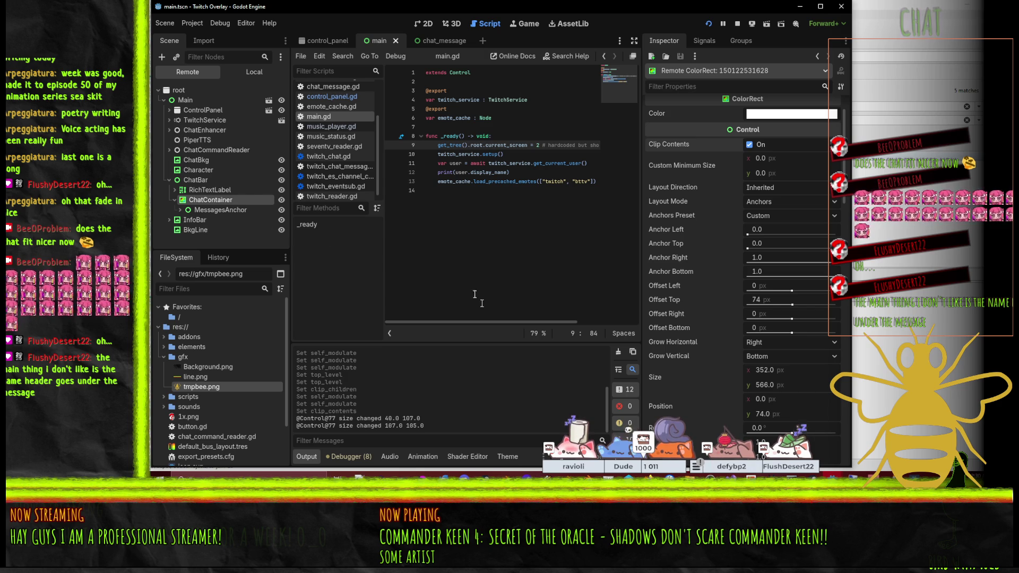
{"action": "left_click", "coordinate": [181, 209]}
{"action": "scroll", "coordinate": [258, 222], "scroll_direction": "down", "scroll_amount": 2}
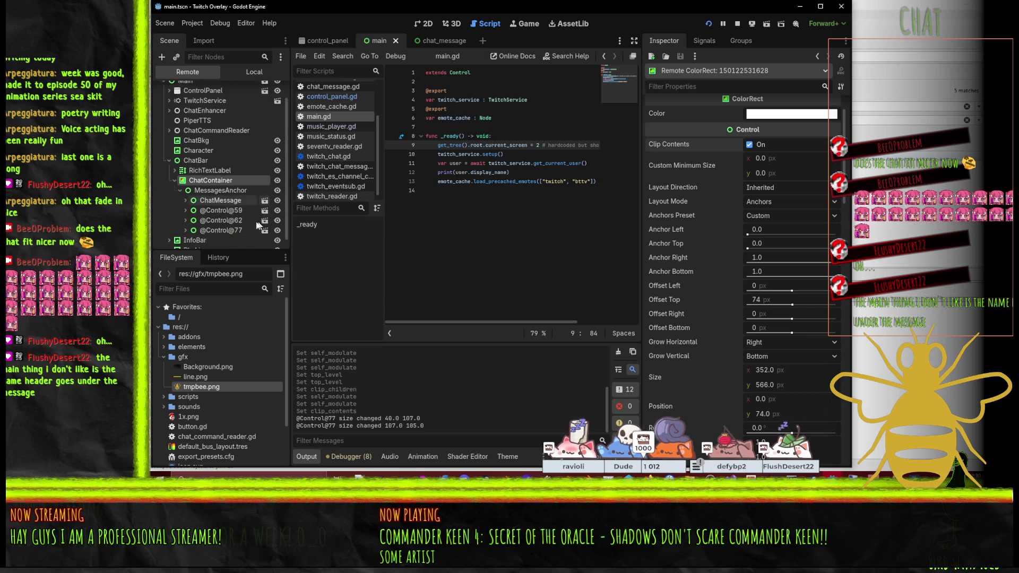
{"action": "left_click", "coordinate": [185, 218]}
{"action": "scroll", "coordinate": [253, 235], "scroll_direction": "down", "scroll_amount": 3}
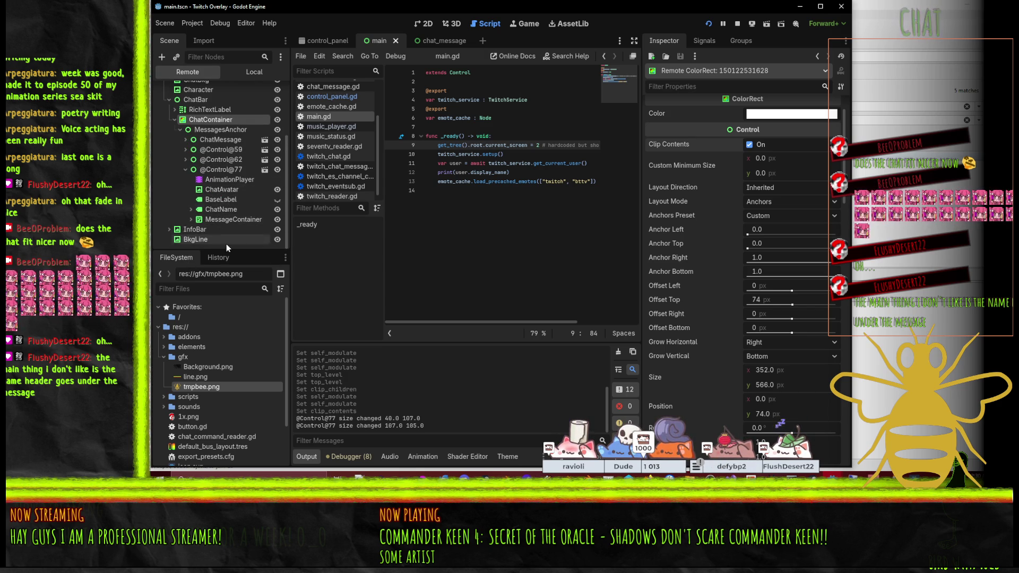
{"action": "left_click", "coordinate": [217, 209]}
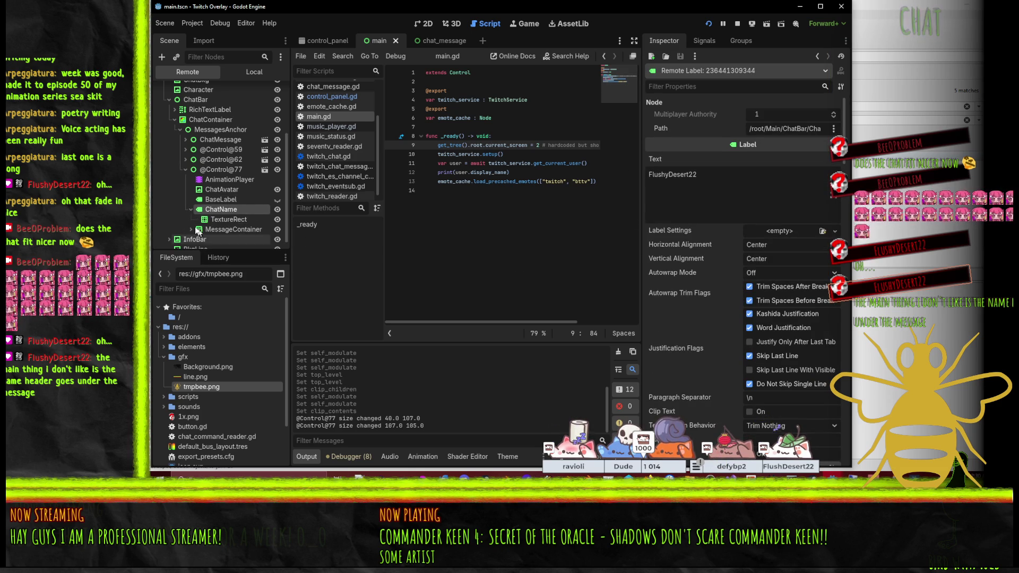
Raise ChatName's Z Index to 2, then select the same message's ChatAvatar.
{"action": "scroll", "coordinate": [732, 164], "scroll_direction": "down", "scroll_amount": 5}
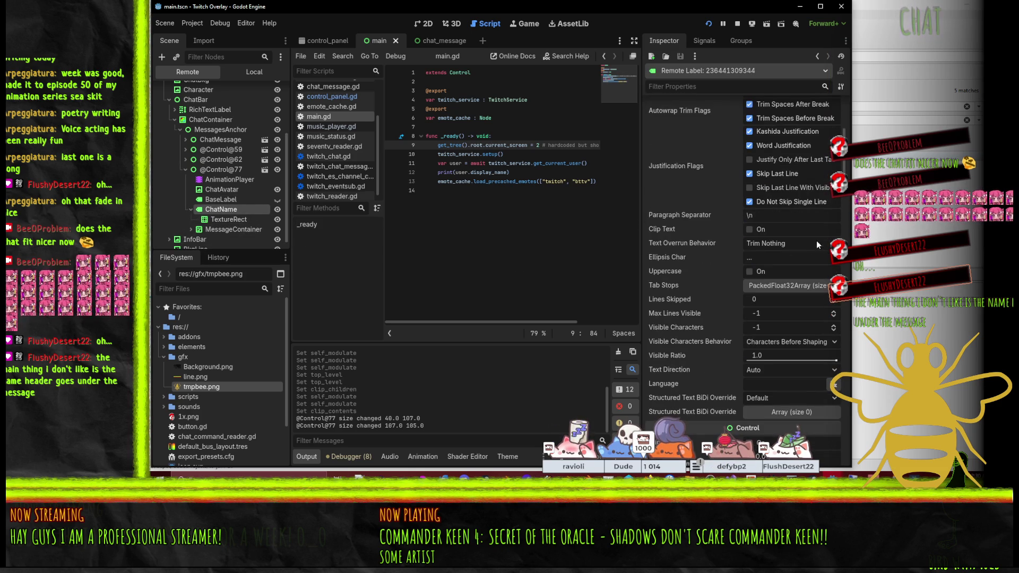
{"action": "scroll", "coordinate": [708, 234], "scroll_direction": "down", "scroll_amount": 10}
{"action": "scroll", "coordinate": [716, 235], "scroll_direction": "down", "scroll_amount": 15}
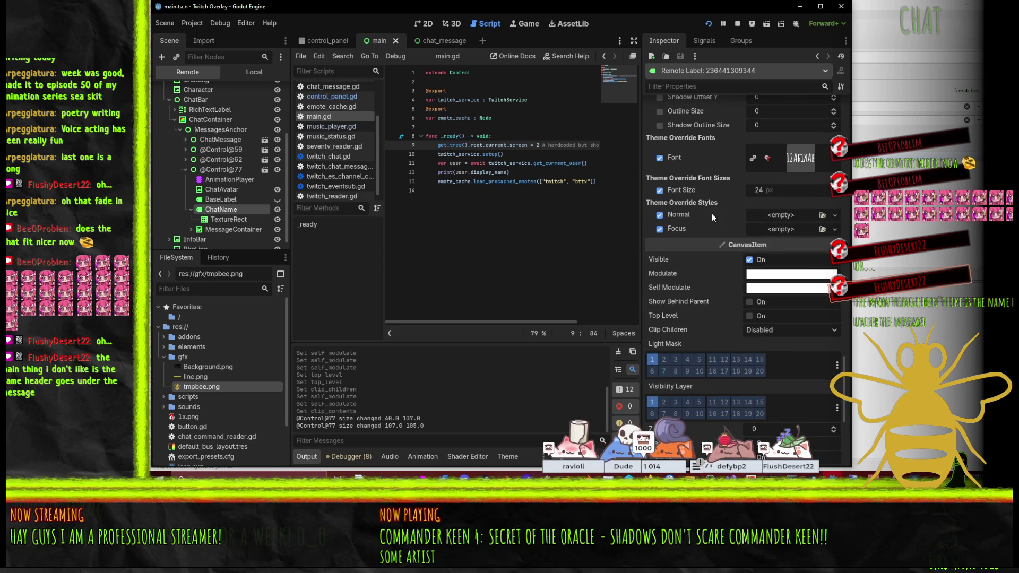
{"action": "scroll", "coordinate": [714, 215], "scroll_direction": "down", "scroll_amount": 5}
{"action": "left_click_drag", "start_coordinate": [810, 181], "coordinate": [817, 182]}
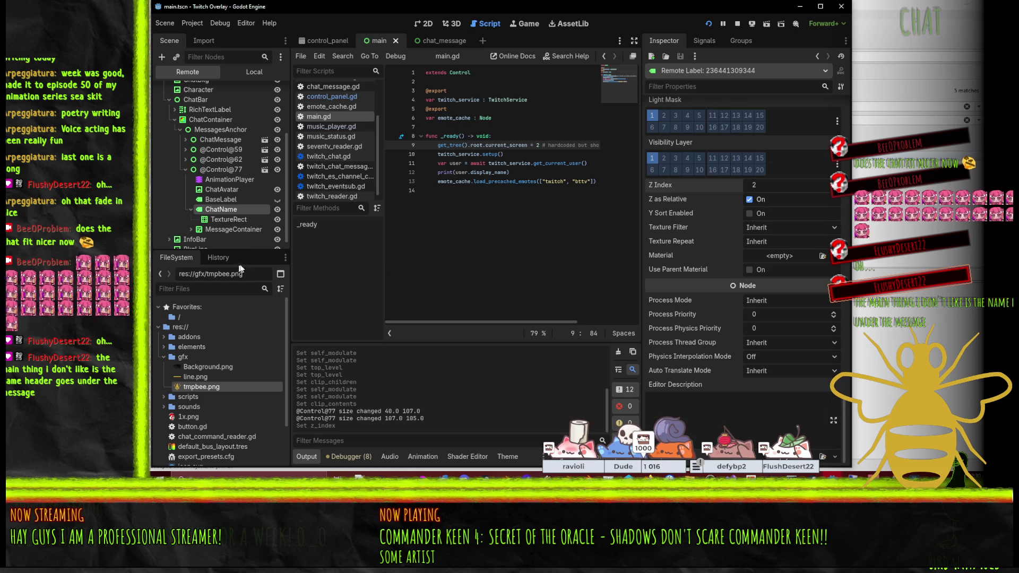
{"action": "left_click", "coordinate": [222, 189]}
{"action": "scroll", "coordinate": [735, 233], "scroll_direction": "down", "scroll_amount": 20}
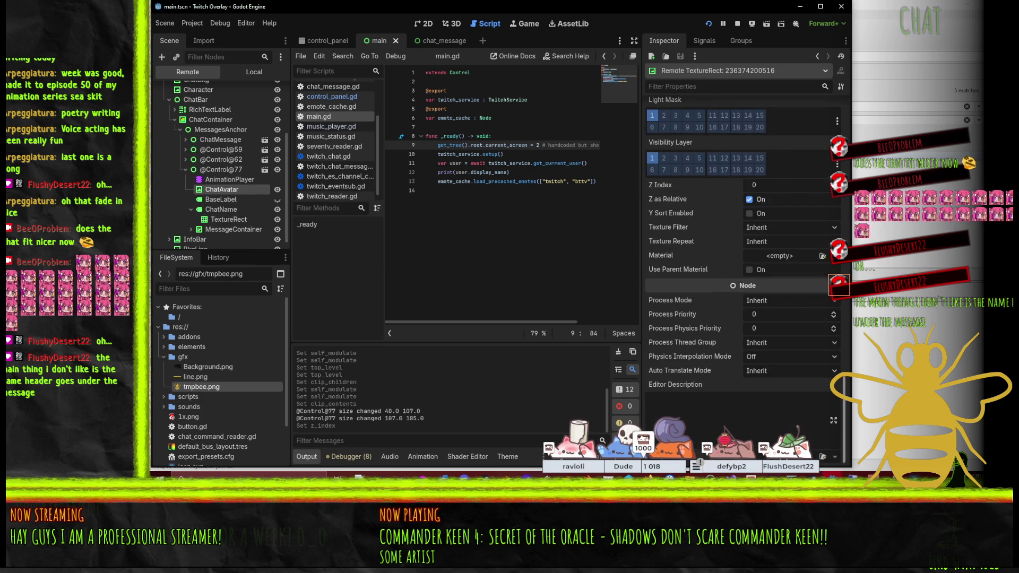
Set ChatAvatar's Z Index to 2.
{"action": "left_click", "coordinate": [785, 184]}
{"action": "type", "text": "2"}
{"action": "key", "text": "Return"}
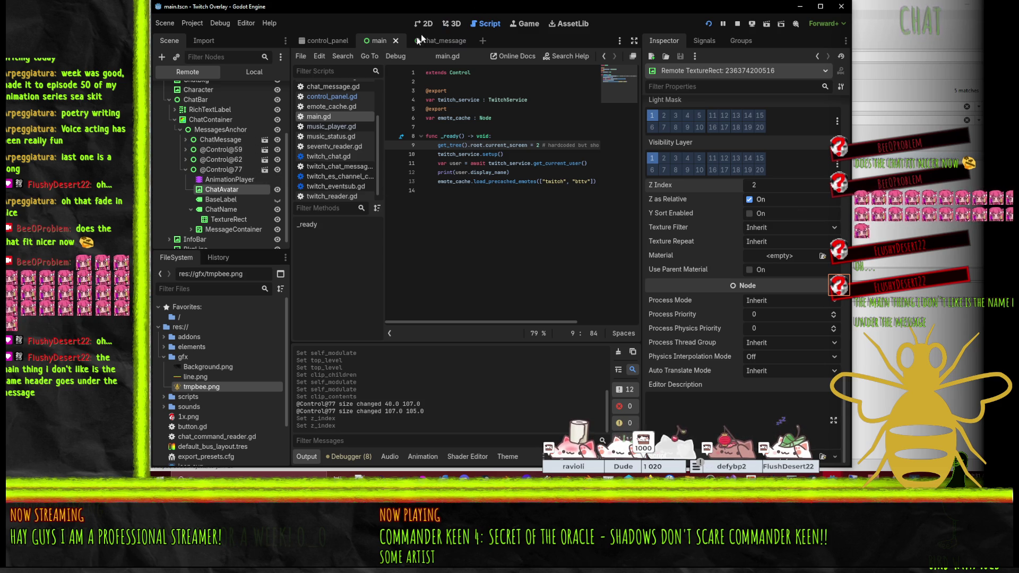
Glance at the chat_message tab, return to main, and select ChatContainer again.
{"action": "left_click", "coordinate": [444, 43]}
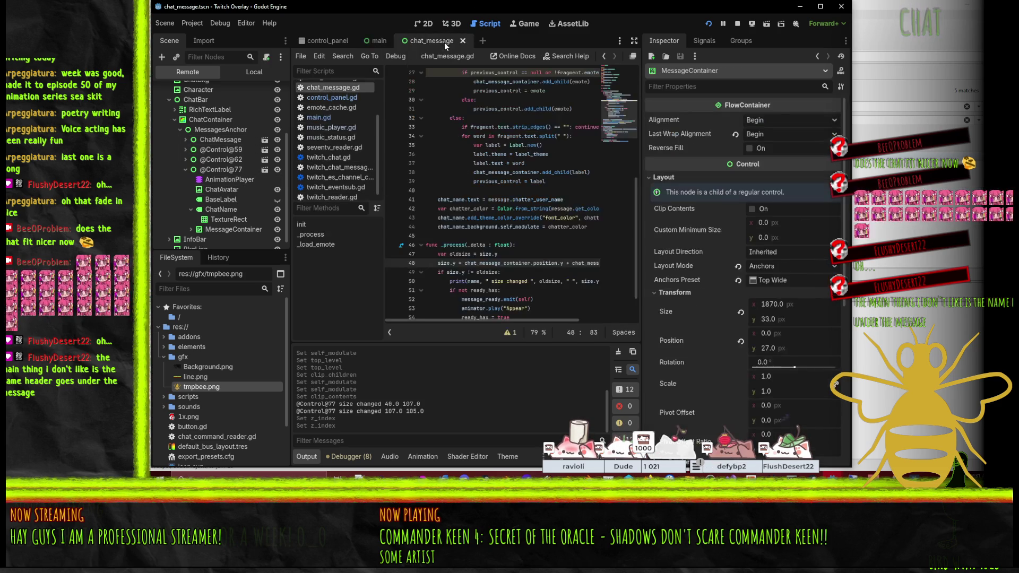
{"action": "left_click", "coordinate": [372, 39]}
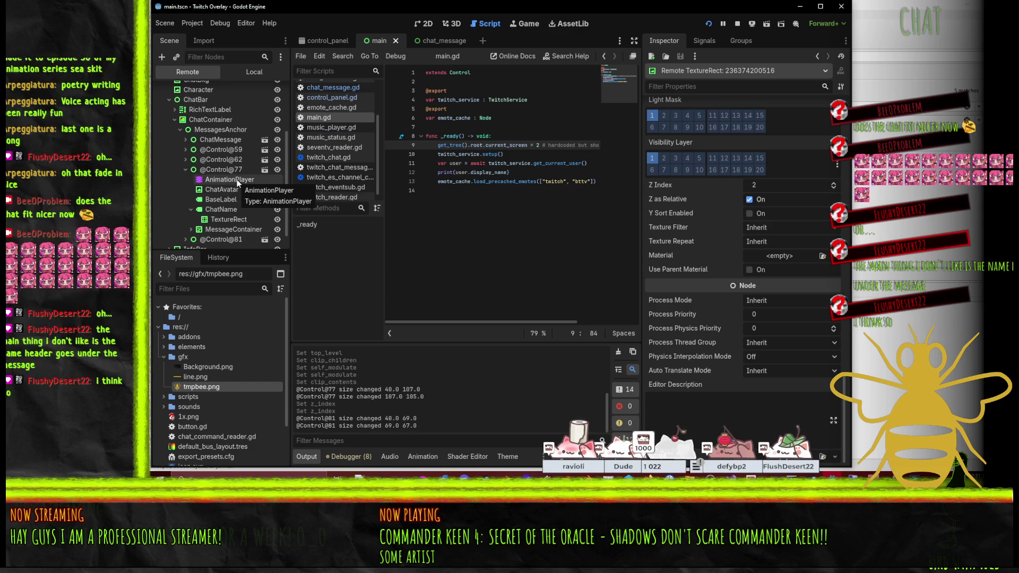
{"action": "scroll", "coordinate": [207, 175], "scroll_direction": "down", "scroll_amount": 1}
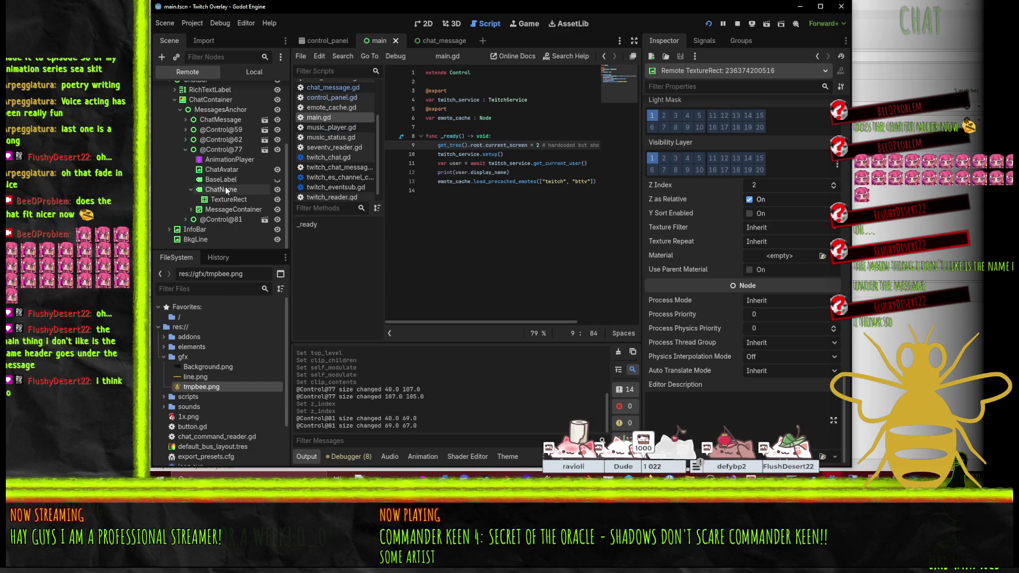
{"action": "left_click", "coordinate": [216, 101]}
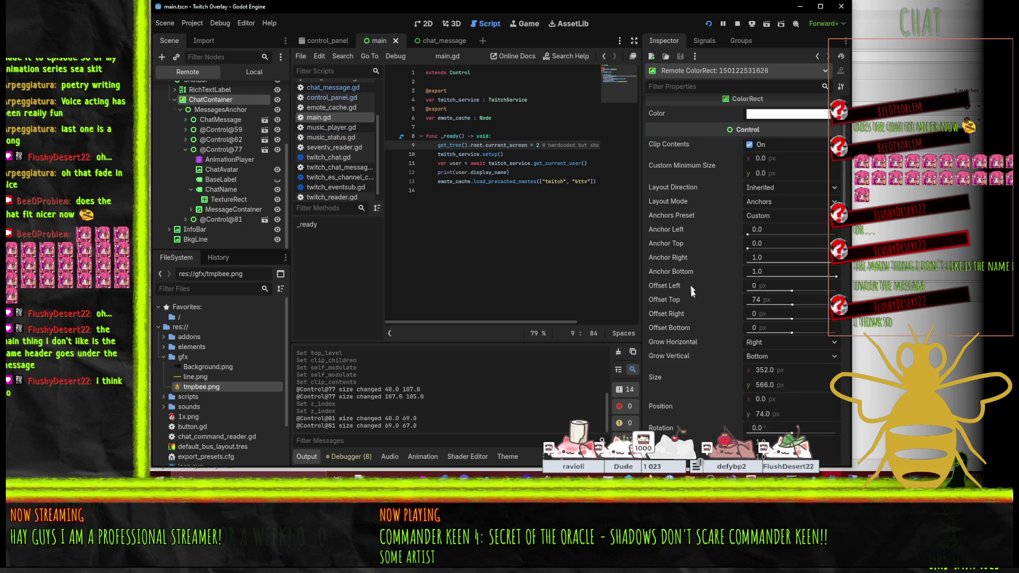
Narrow ChatContainer slightly to about 345 px wide.
{"action": "scroll", "coordinate": [690, 212], "scroll_direction": "down", "scroll_amount": 5}
{"action": "scroll", "coordinate": [718, 190], "scroll_direction": "up", "scroll_amount": 3}
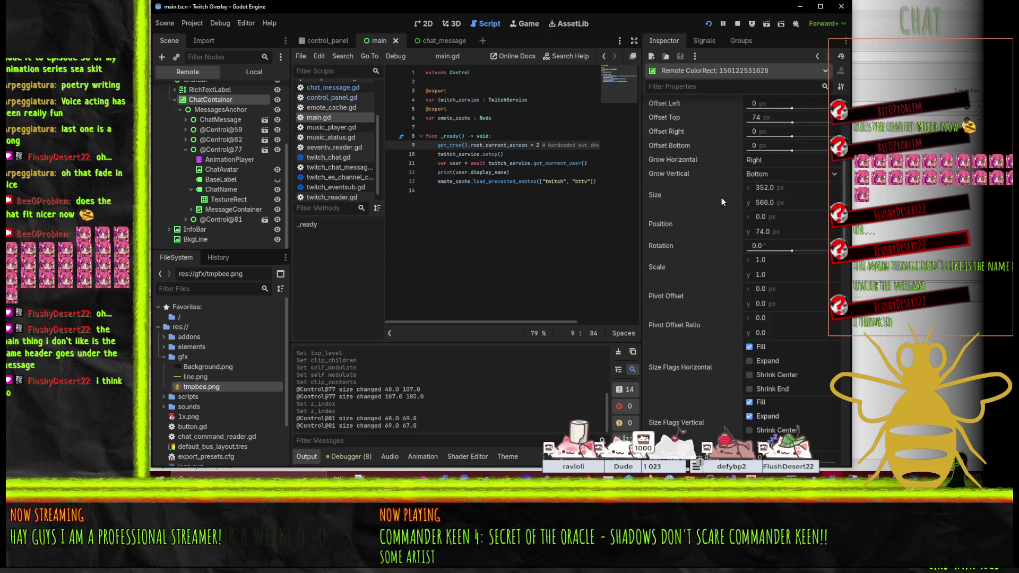
{"action": "mouse_move", "coordinate": [812, 185]}
{"action": "left_mouse_down"}
{"action": "mouse_move", "coordinate": [795, 185]}
{"action": "mouse_move", "coordinate": [814, 185]}
{"action": "left_mouse_up"}
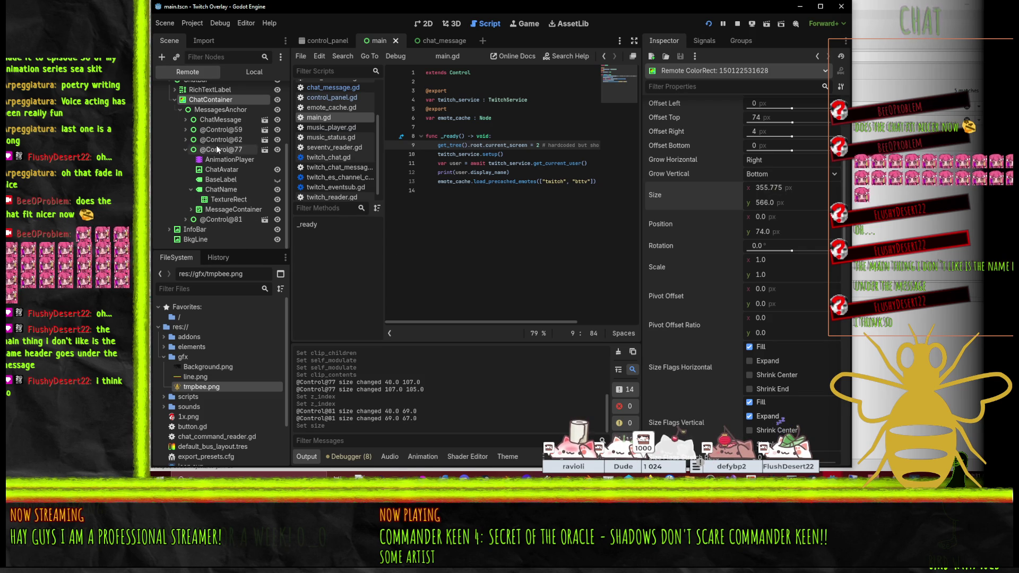
{"action": "left_click", "coordinate": [220, 154]}
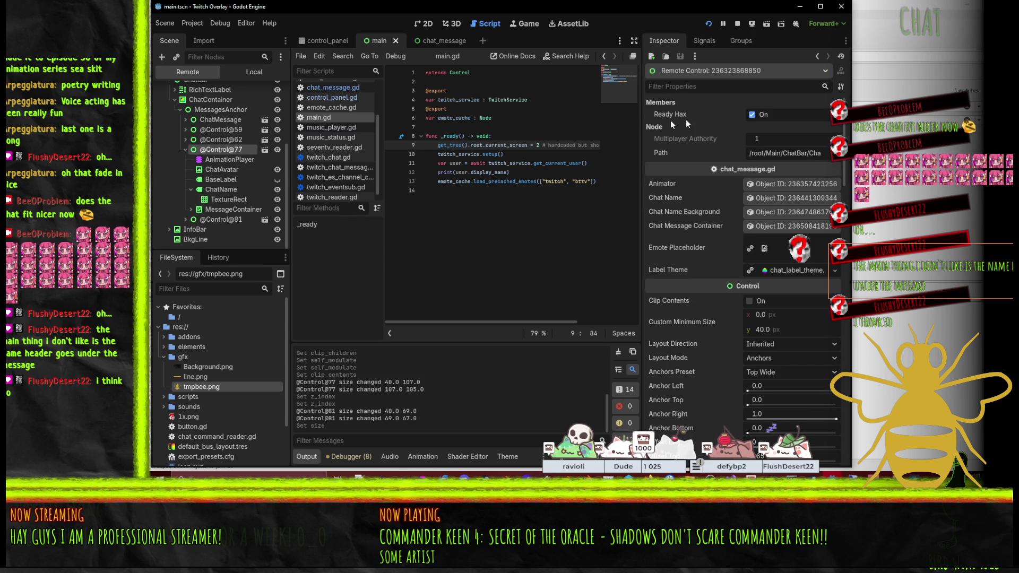
{"action": "scroll", "coordinate": [690, 265], "scroll_direction": "down", "scroll_amount": 5}
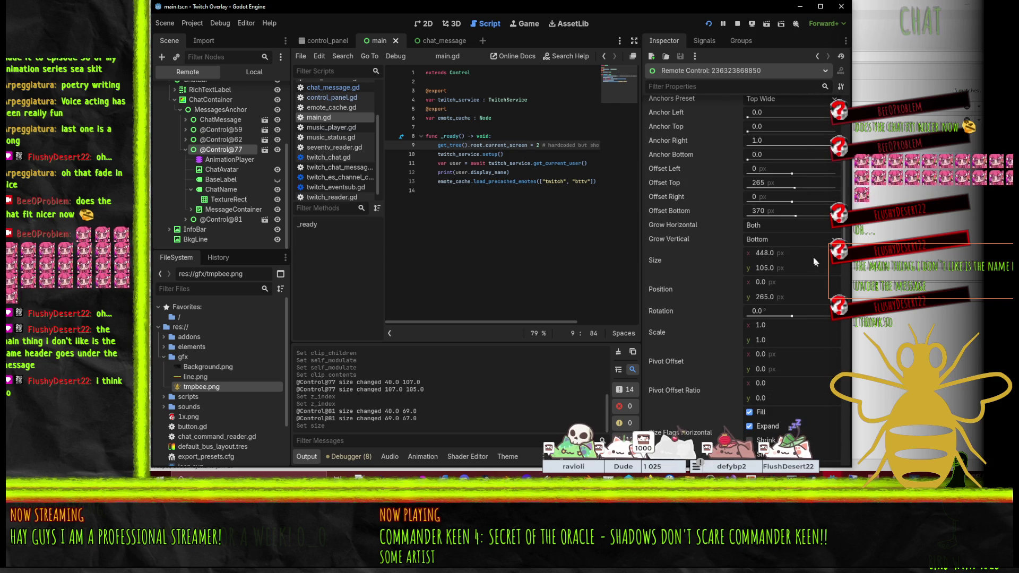
{"action": "left_click_drag", "start_coordinate": [812, 251], "coordinate": [791, 251]}
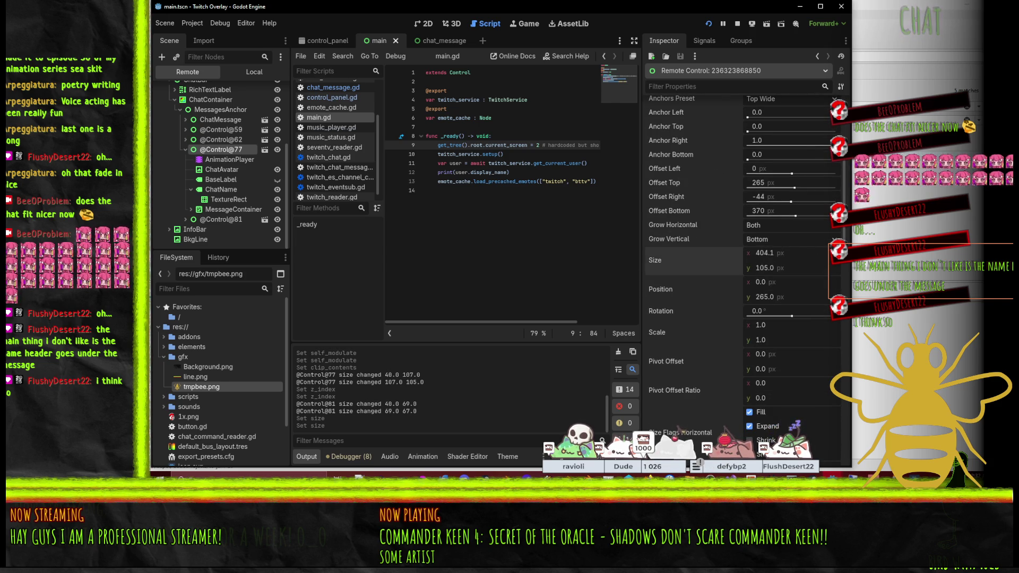
{"action": "left_click_drag", "start_coordinate": [791, 252], "coordinate": [783, 252]}
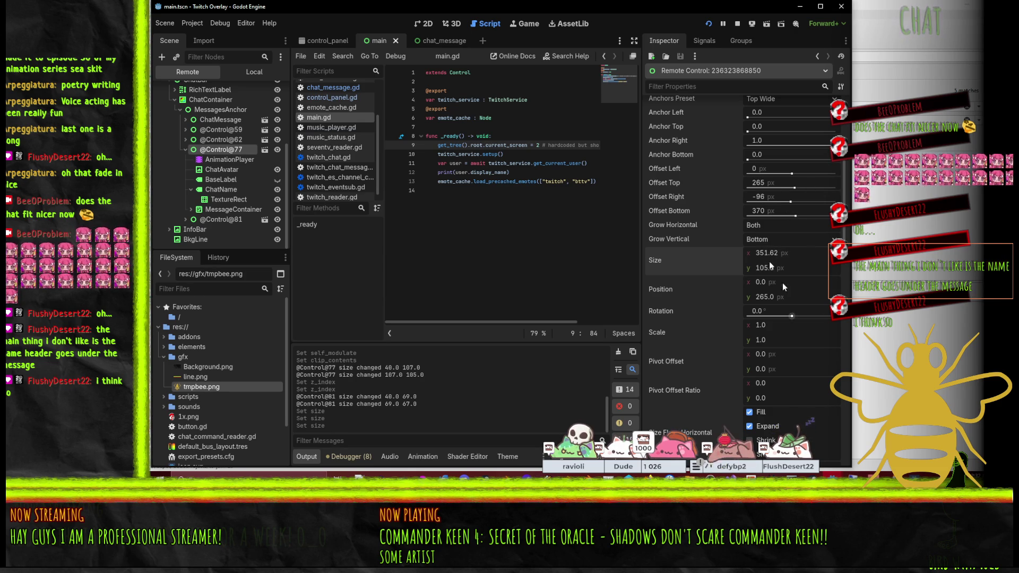
{"action": "left_click", "coordinate": [738, 24]}
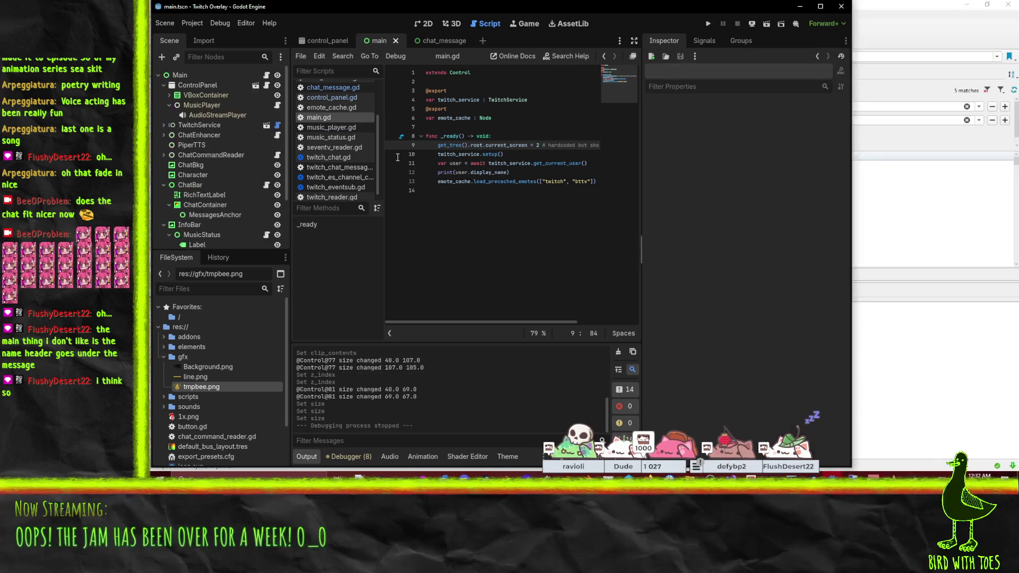
Open the chat_message scene in the 2D view, pan to the message bar, and select ChatName.
{"action": "left_click", "coordinate": [427, 40]}
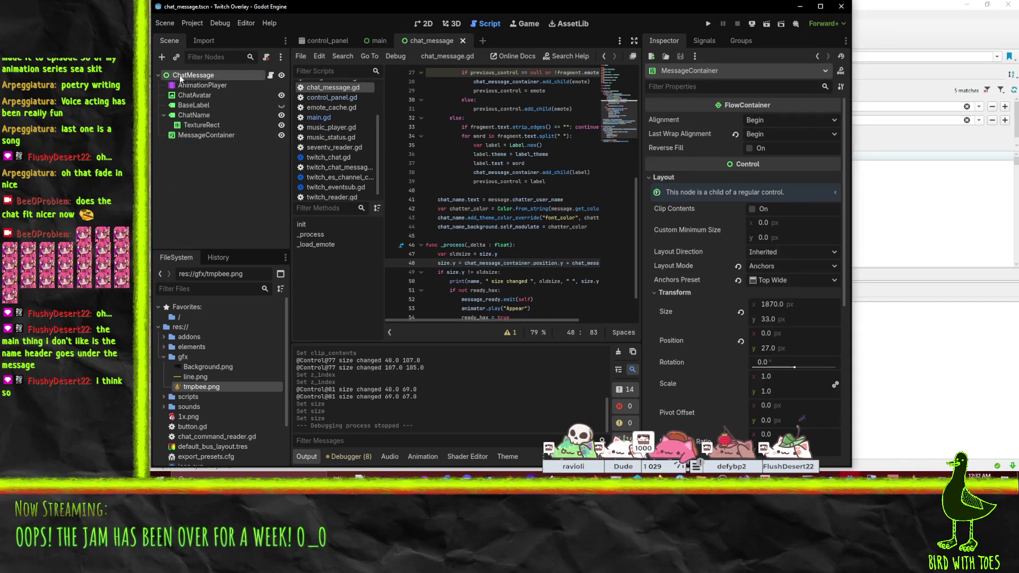
{"action": "left_click", "coordinate": [180, 78]}
{"action": "left_click", "coordinate": [424, 25]}
{"action": "scroll", "coordinate": [308, 229], "scroll_direction": "up", "scroll_amount": 3}
{"action": "left_click_drag", "start_coordinate": [380, 244], "coordinate": [446, 234]}
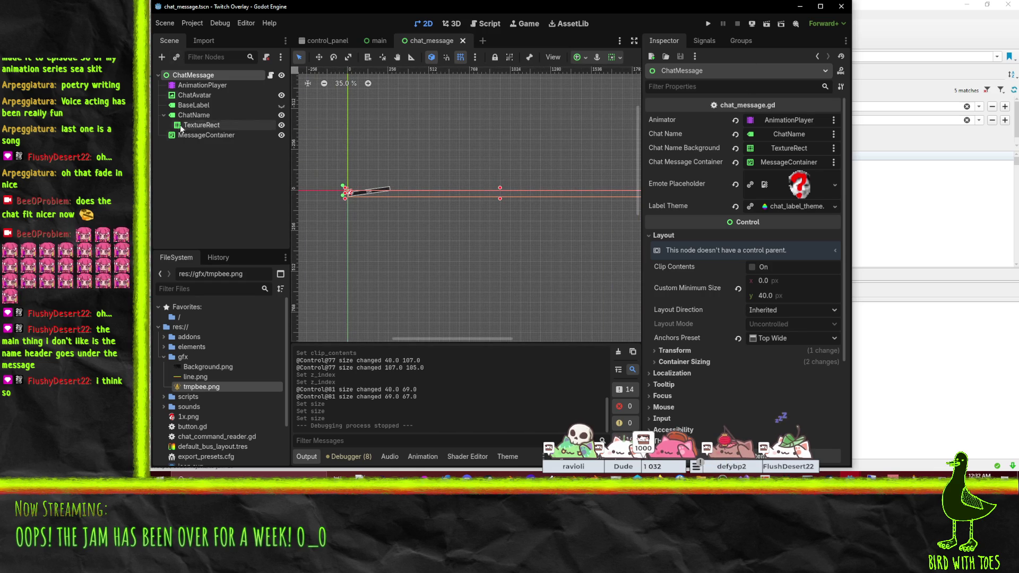
{"action": "left_click", "coordinate": [199, 116]}
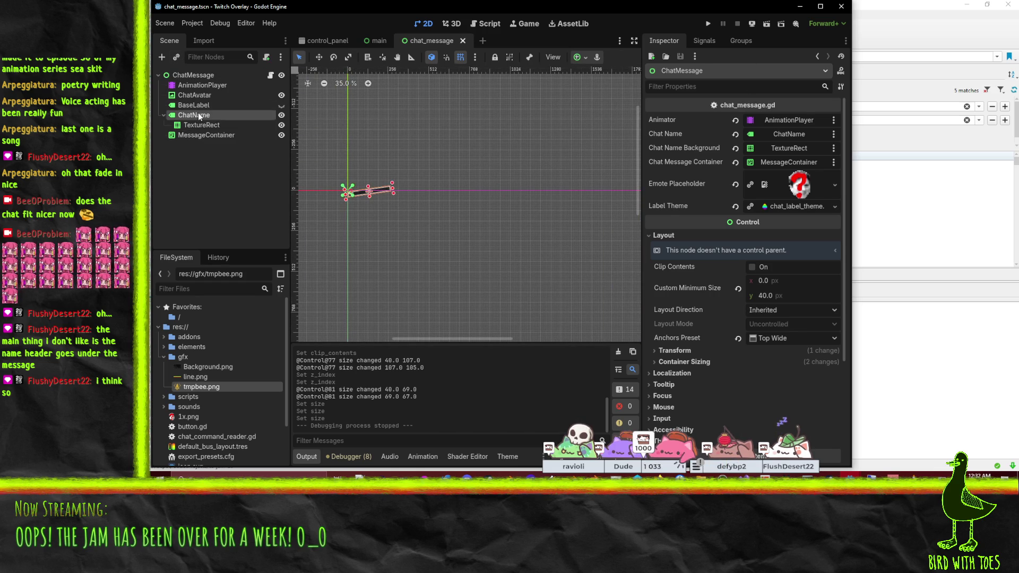
{"action": "scroll", "coordinate": [429, 255], "scroll_direction": "up", "scroll_amount": 3}
{"action": "scroll", "coordinate": [428, 254], "scroll_direction": "left", "scroll_amount": 3}
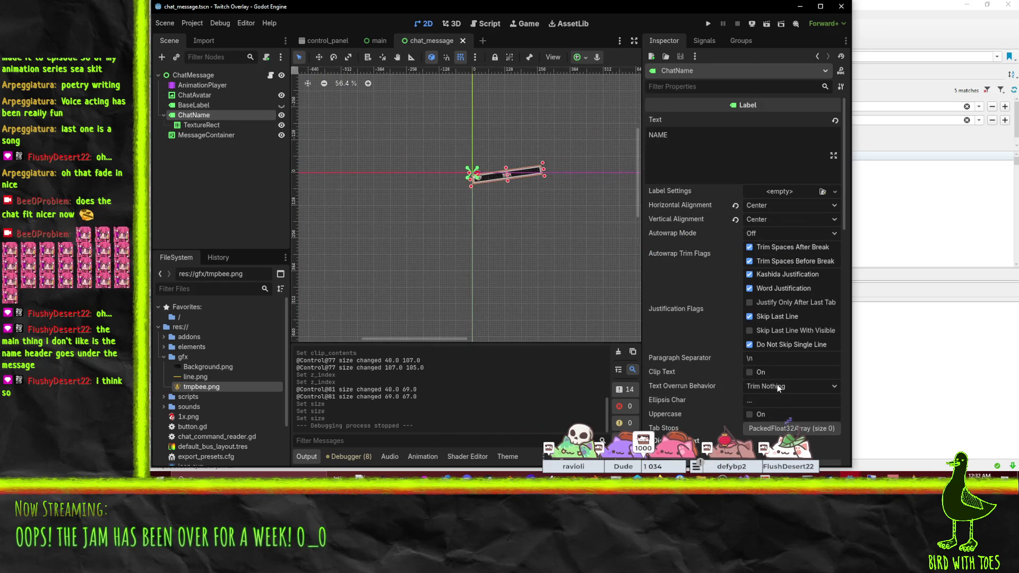
Try ChatName's Z Index at -1 under Ordering, then reset it to 0.
{"action": "scroll", "coordinate": [737, 304], "scroll_direction": "down", "scroll_amount": 10}
{"action": "scroll", "coordinate": [735, 314], "scroll_direction": "down", "scroll_amount": 8}
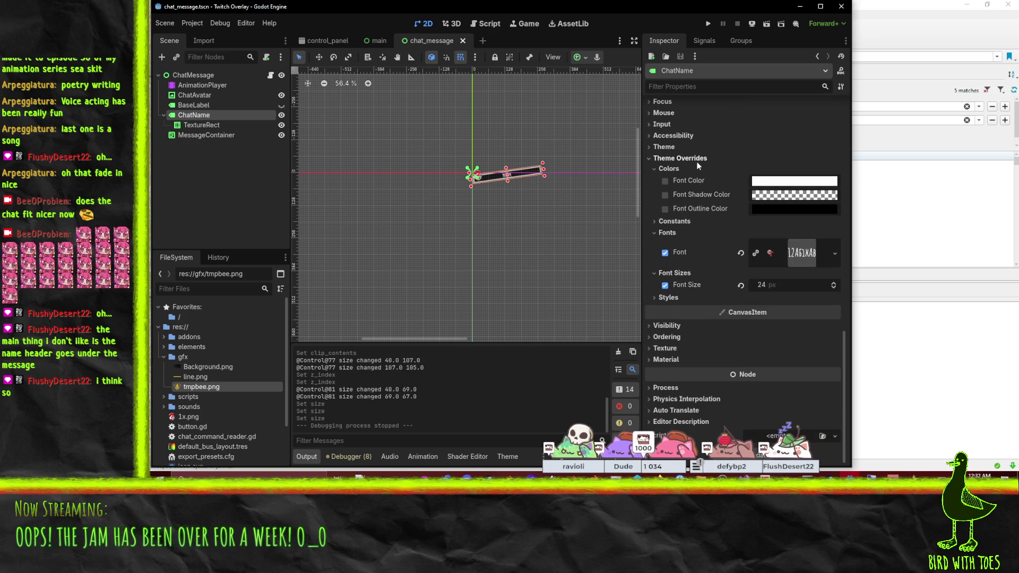
{"action": "left_click", "coordinate": [681, 338]}
{"action": "left_click", "coordinate": [833, 351]}
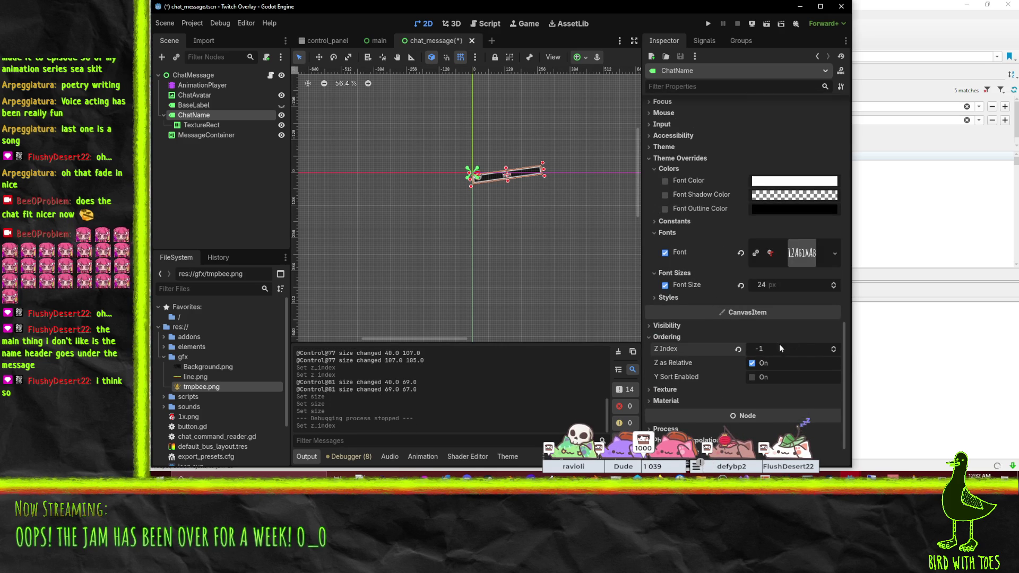
{"action": "left_click", "coordinate": [805, 351]}
{"action": "type", "text": "0"}
{"action": "key", "text": "Return"}
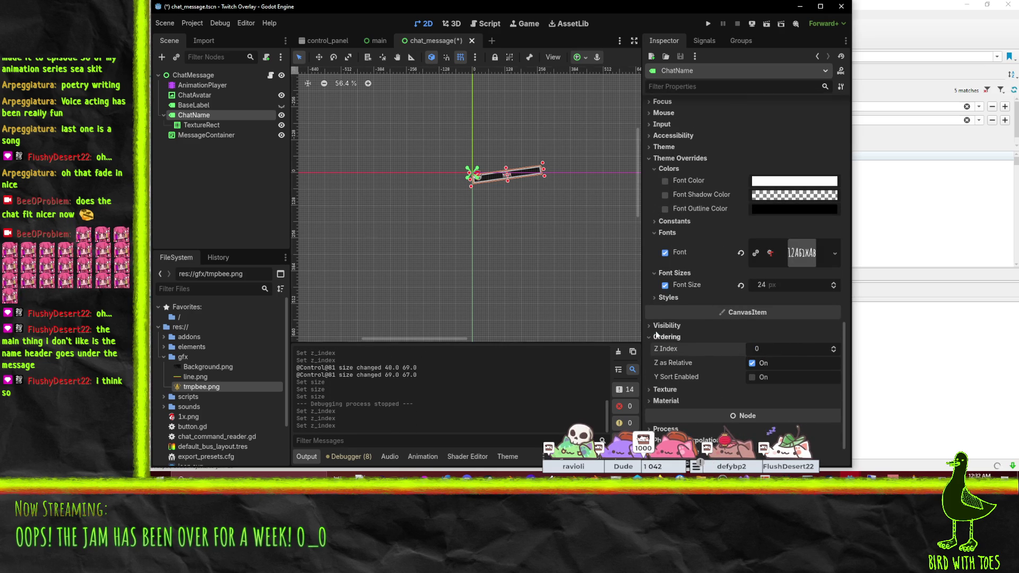
{"action": "left_click", "coordinate": [211, 134]}
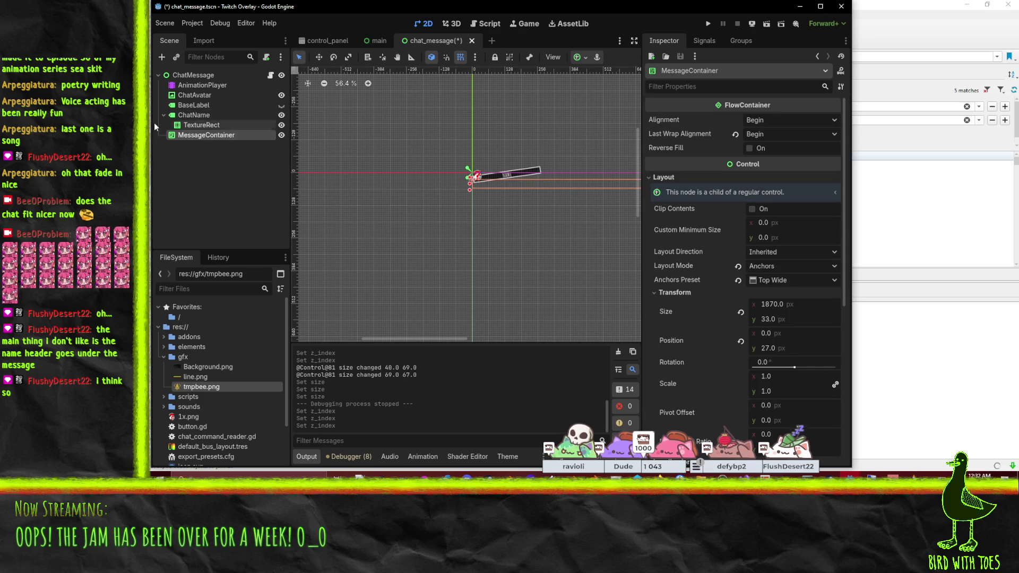
Move MessageContainer above BaseLabel and undo the accidental reparent of BaseLabel under ChatName.
{"action": "left_click_drag", "start_coordinate": [187, 138], "coordinate": [186, 99]}
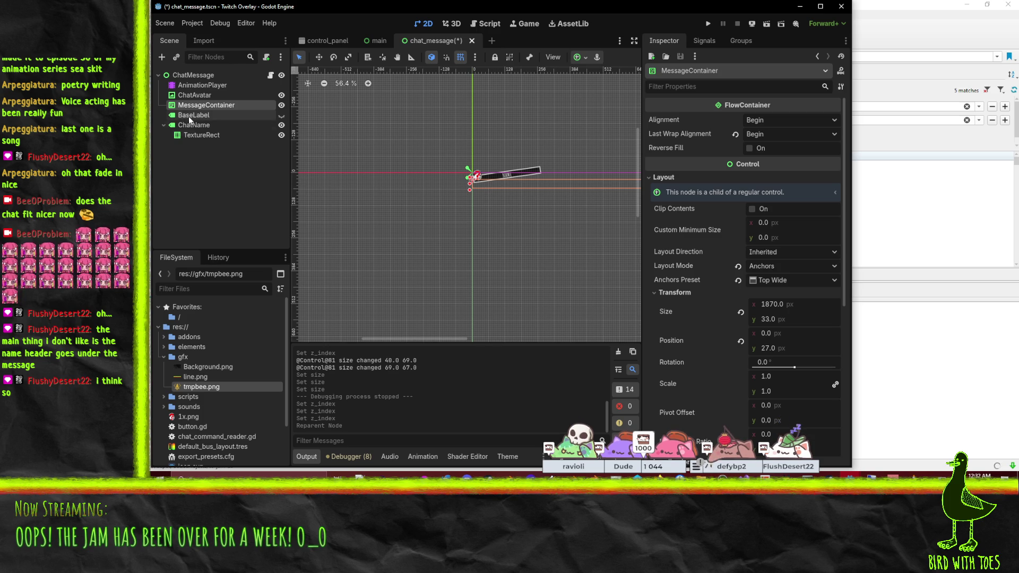
{"action": "mouse_move", "coordinate": [191, 100]}
{"action": "left_mouse_down"}
{"action": "mouse_move", "coordinate": [196, 135]}
{"action": "mouse_move", "coordinate": [199, 109]}
{"action": "mouse_move", "coordinate": [202, 126]}
{"action": "left_mouse_up"}
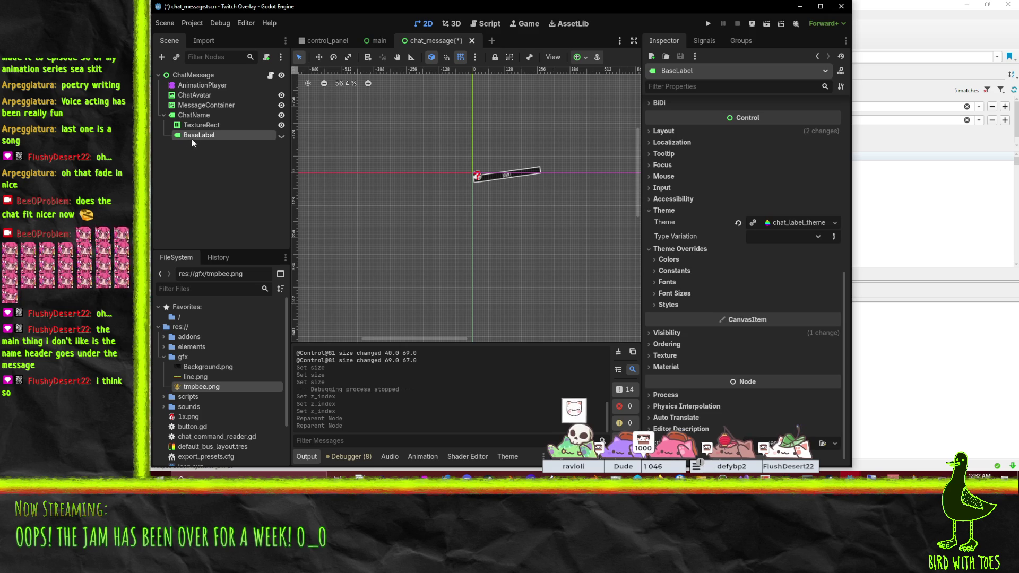
{"action": "key", "text": "super"}
{"action": "left_click", "coordinate": [221, 158]}
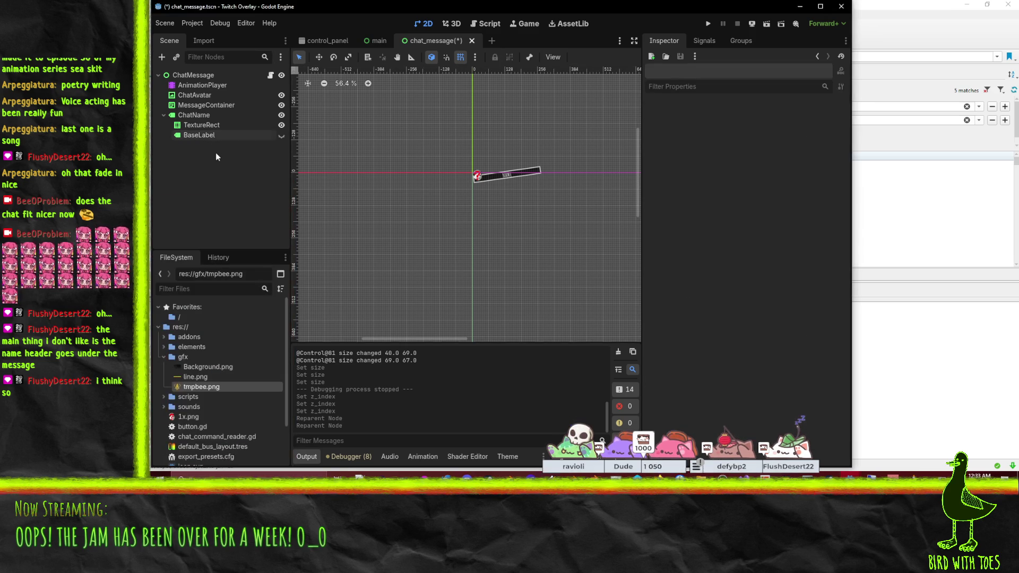
{"action": "key", "text": "ctrl+z"}
Make BaseLabel visible and drag it inside MessageContainer.
{"action": "left_click", "coordinate": [281, 116]}
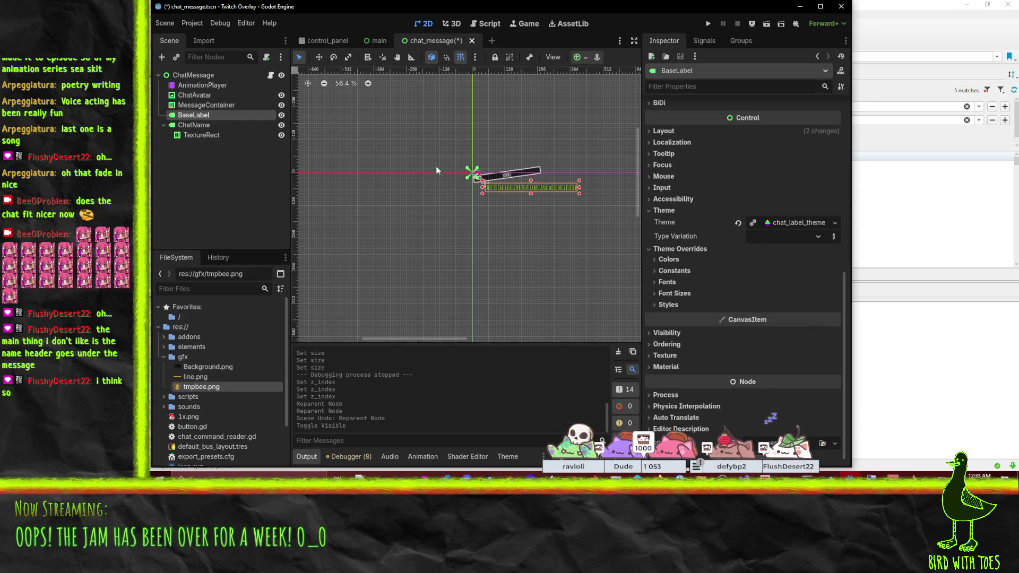
{"action": "scroll", "coordinate": [439, 166], "scroll_direction": "up", "scroll_amount": 6}
{"action": "left_click_drag", "start_coordinate": [197, 108], "coordinate": [198, 106]}
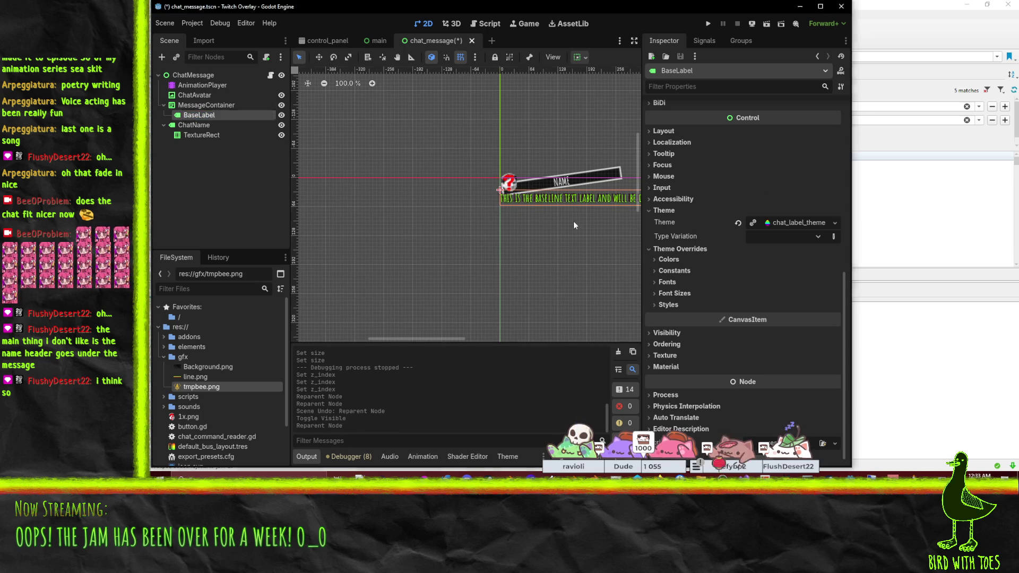
{"action": "scroll", "coordinate": [530, 197], "scroll_direction": "up", "scroll_amount": 9}
{"action": "left_click", "coordinate": [212, 106]}
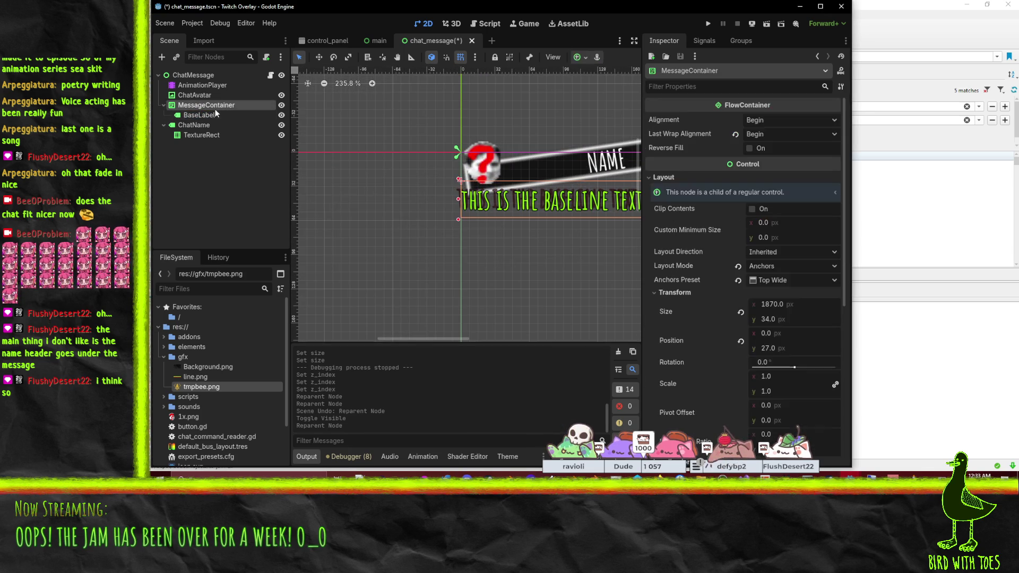
Lower MessageContainer's Z Index to -2 and keep BaseLabel's Z Index at 0.
{"action": "scroll", "coordinate": [700, 283], "scroll_direction": "down", "scroll_amount": 5}
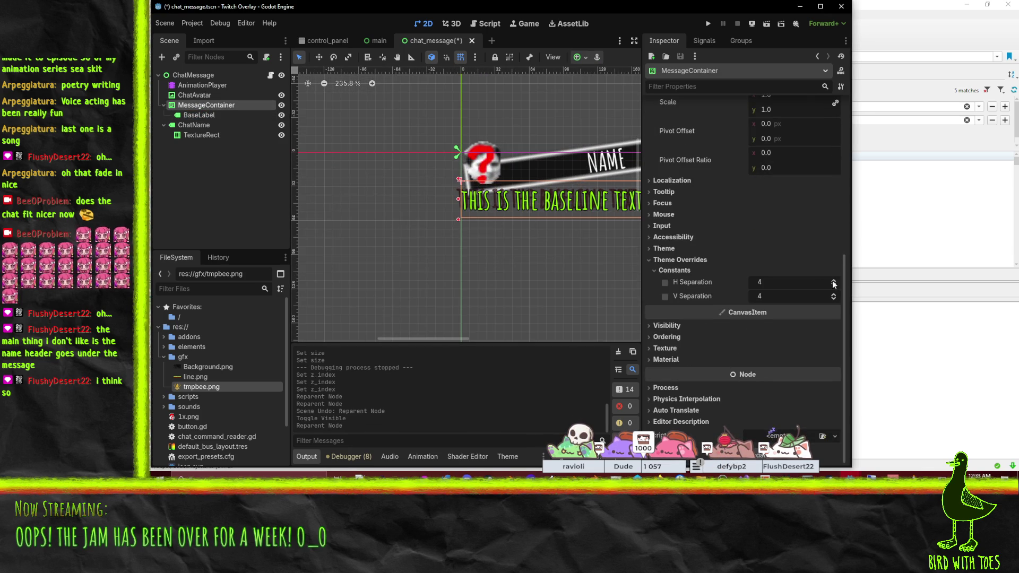
{"action": "left_click", "coordinate": [667, 337]}
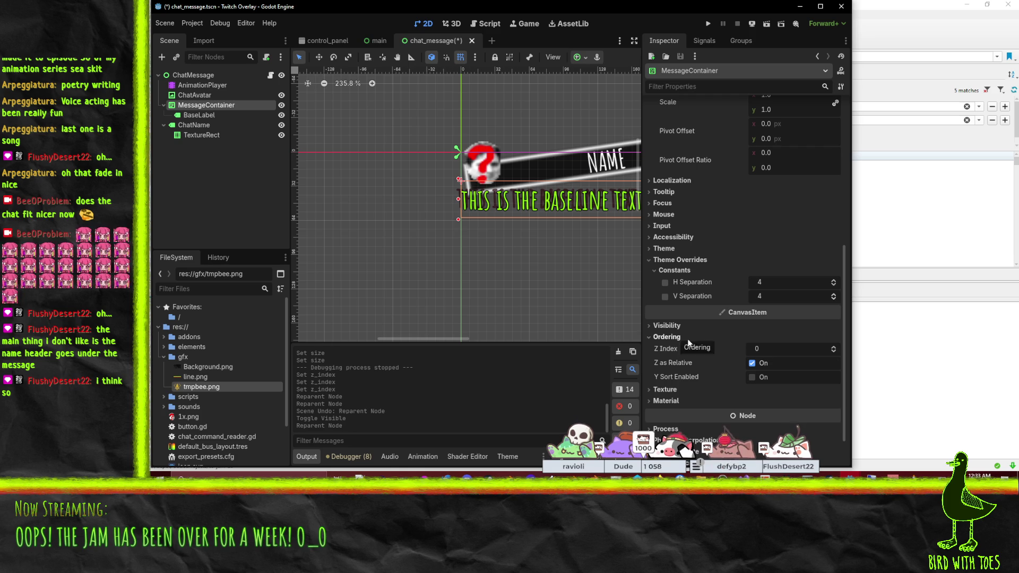
{"action": "left_click", "coordinate": [834, 352]}
{"action": "left_click", "coordinate": [833, 352]}
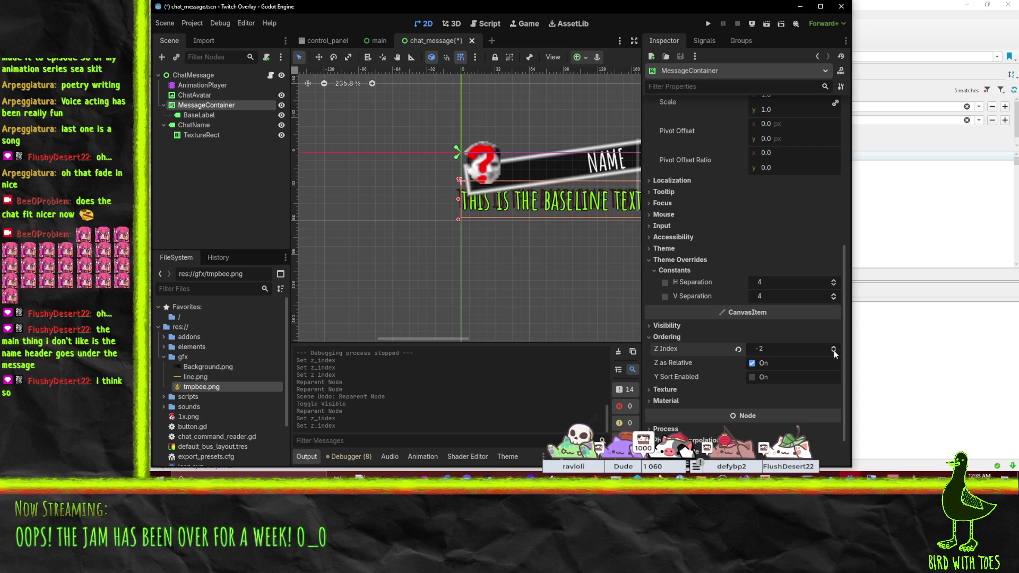
{"action": "left_click", "coordinate": [199, 115]}
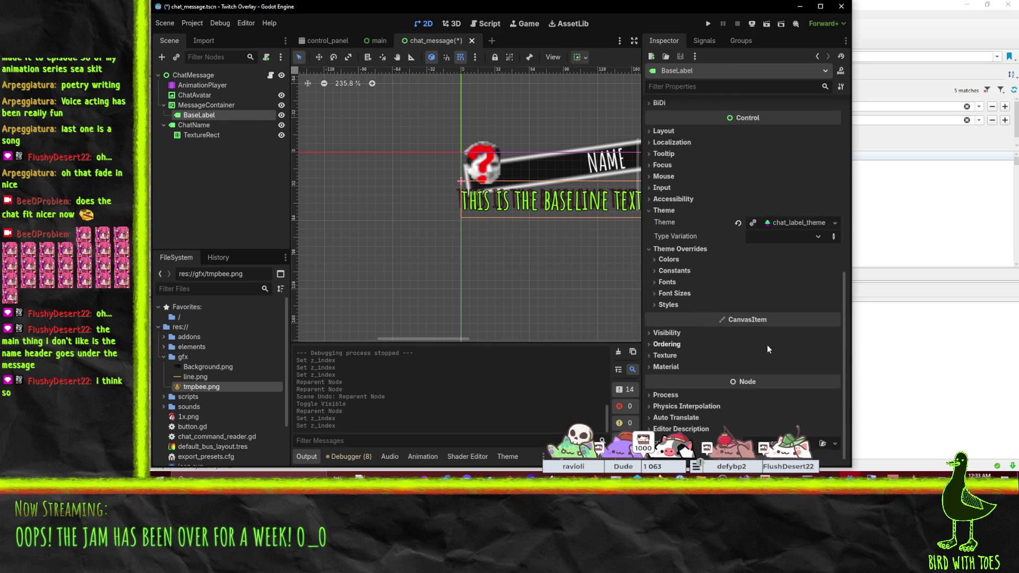
{"action": "left_click", "coordinate": [670, 336]}
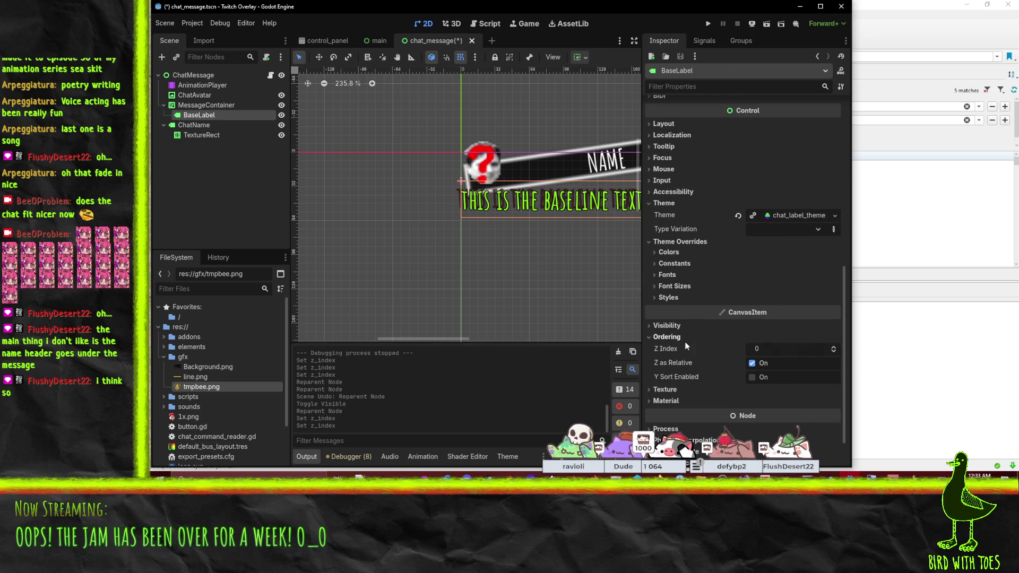
{"action": "left_click", "coordinate": [830, 356]}
{"action": "left_click", "coordinate": [833, 351]}
Move ChatAvatar below MessageContainer in the hierarchy and raise ChatName's Z Index to 2.
{"action": "left_click", "coordinate": [194, 104]}
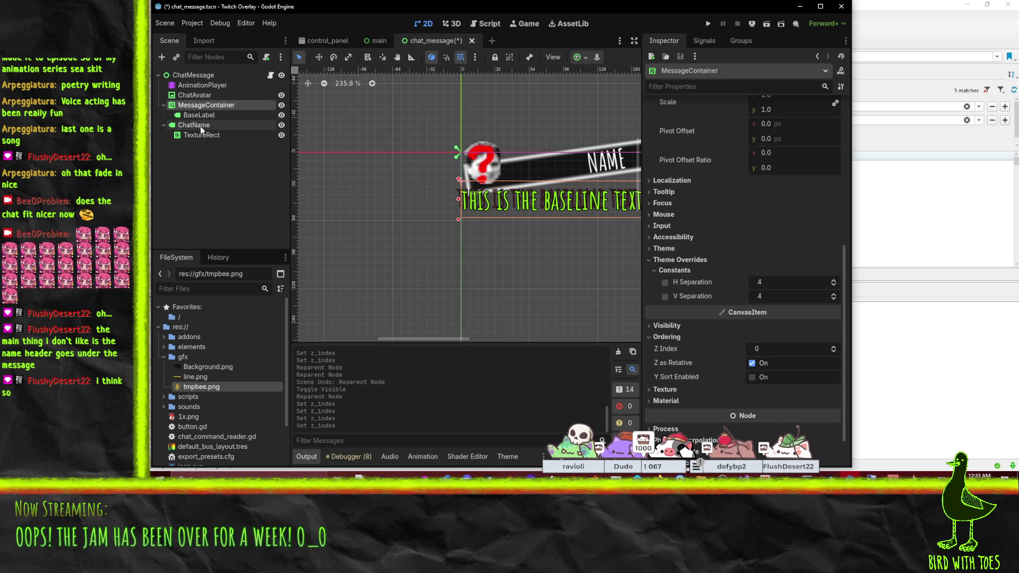
{"action": "left_click", "coordinate": [199, 125]}
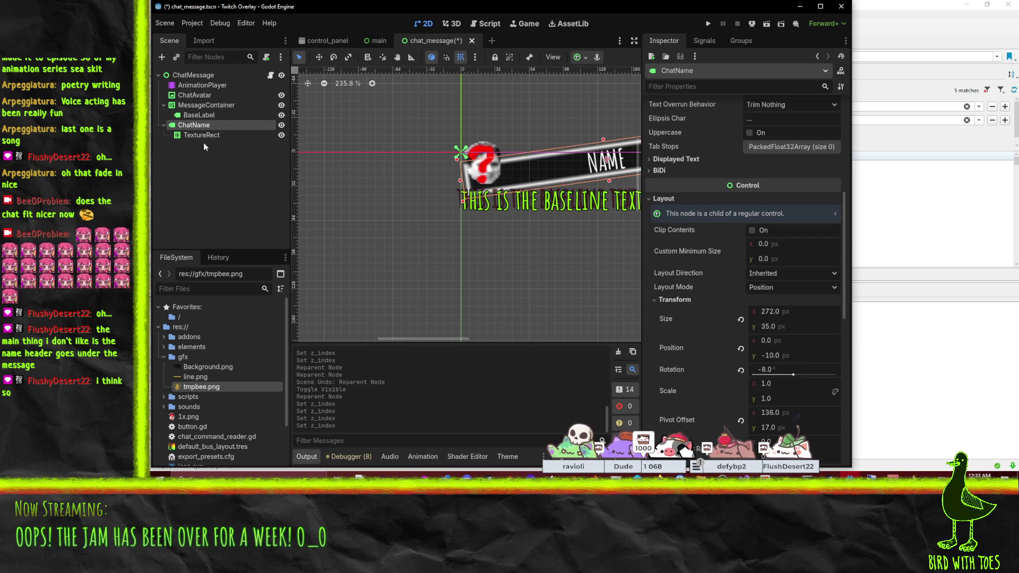
{"action": "left_click_drag", "start_coordinate": [194, 96], "coordinate": [193, 126]}
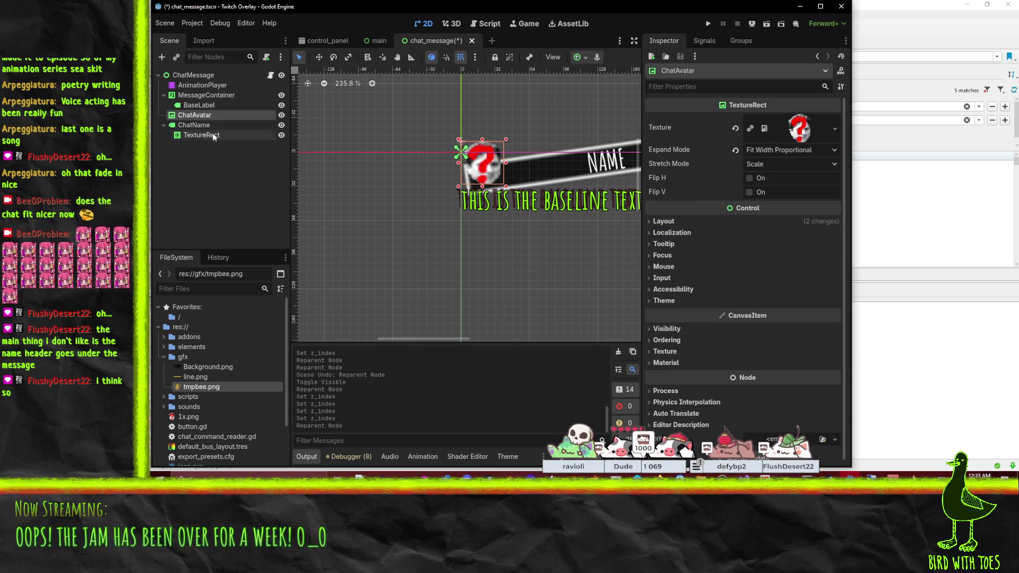
{"action": "left_click", "coordinate": [202, 126]}
{"action": "scroll", "coordinate": [760, 320], "scroll_direction": "down", "scroll_amount": 10}
{"action": "double_click", "coordinate": [833, 306]}
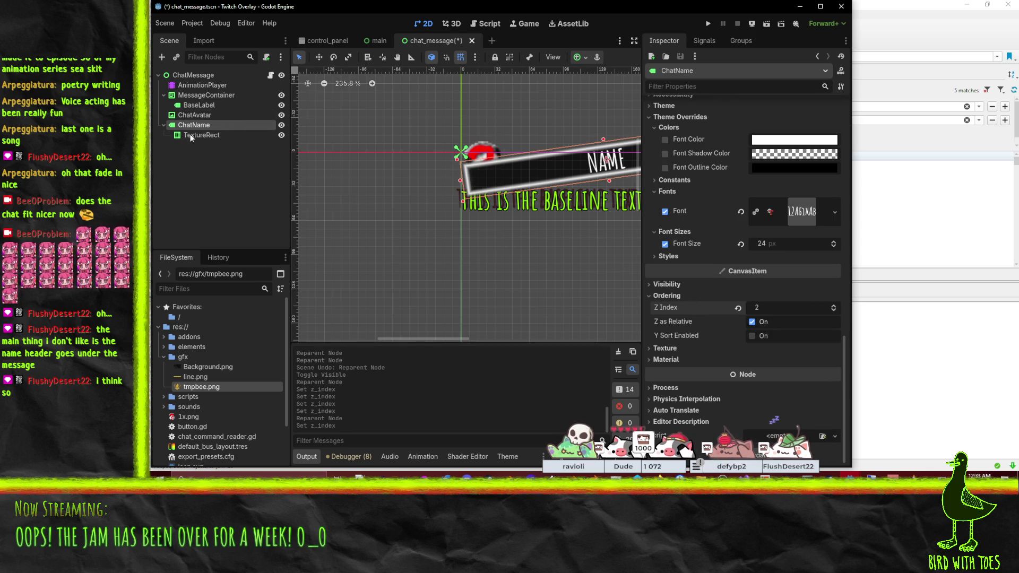
Raise ChatAvatar's Z Index to 2 and move BaseLabel out of MessageContainer under ChatMessage.
{"action": "left_click", "coordinate": [200, 116]}
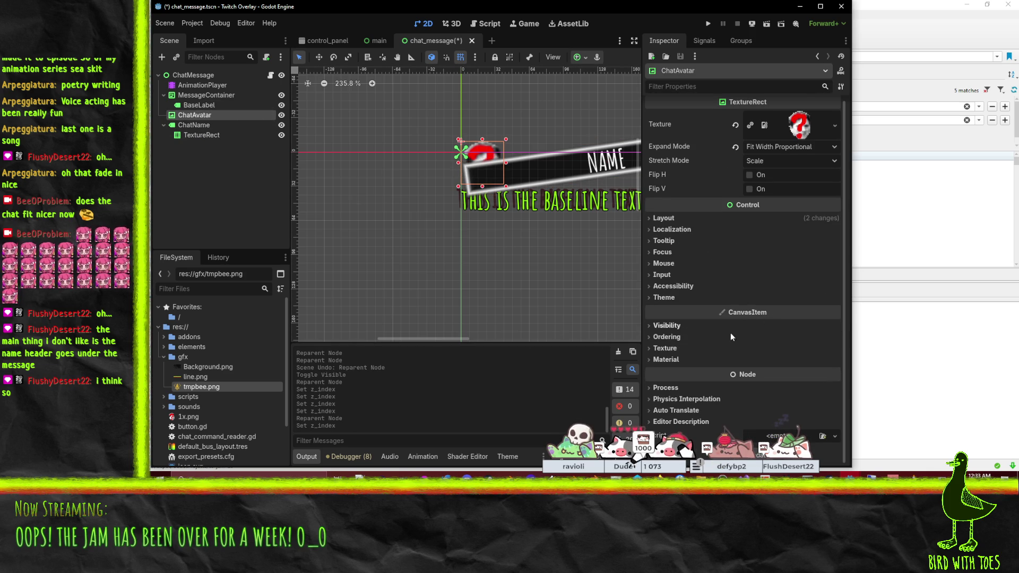
{"action": "left_click", "coordinate": [688, 339]}
{"action": "left_click", "coordinate": [834, 346]}
{"action": "left_click", "coordinate": [833, 347]}
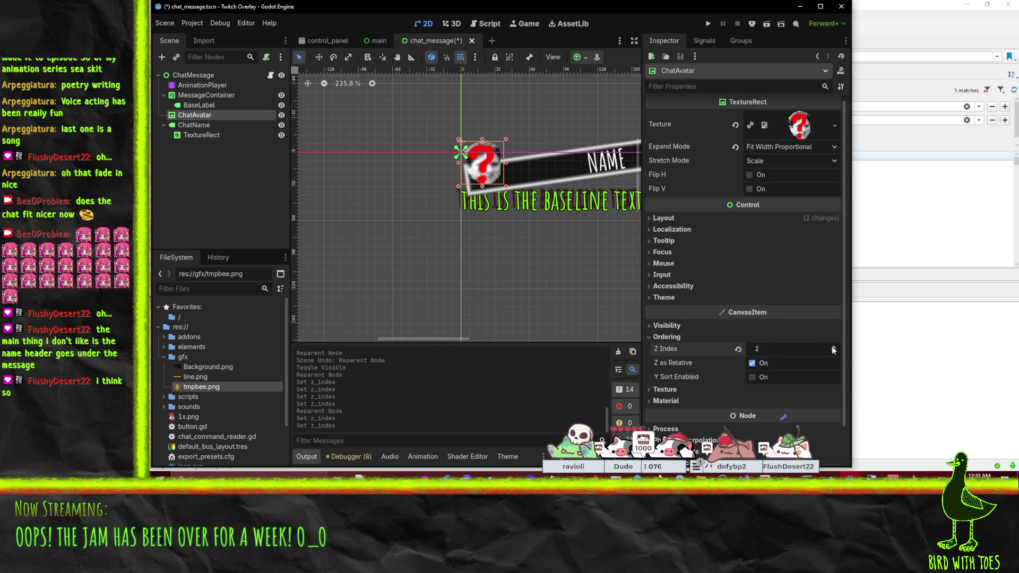
{"action": "left_click", "coordinate": [188, 97]}
{"action": "left_click_drag", "start_coordinate": [187, 108], "coordinate": [179, 92]}
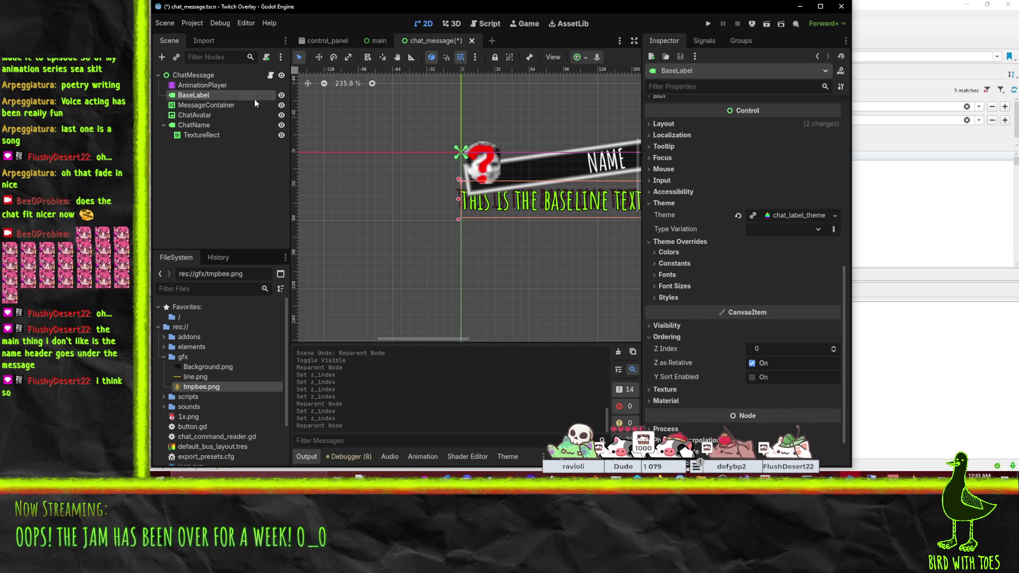
Briefly hide BaseLabel, then undo the recent reordering so BaseLabel sits outside MessageContainer again.
{"action": "left_click", "coordinate": [281, 95]}
{"action": "scroll", "coordinate": [484, 229], "scroll_direction": "down", "scroll_amount": 4}
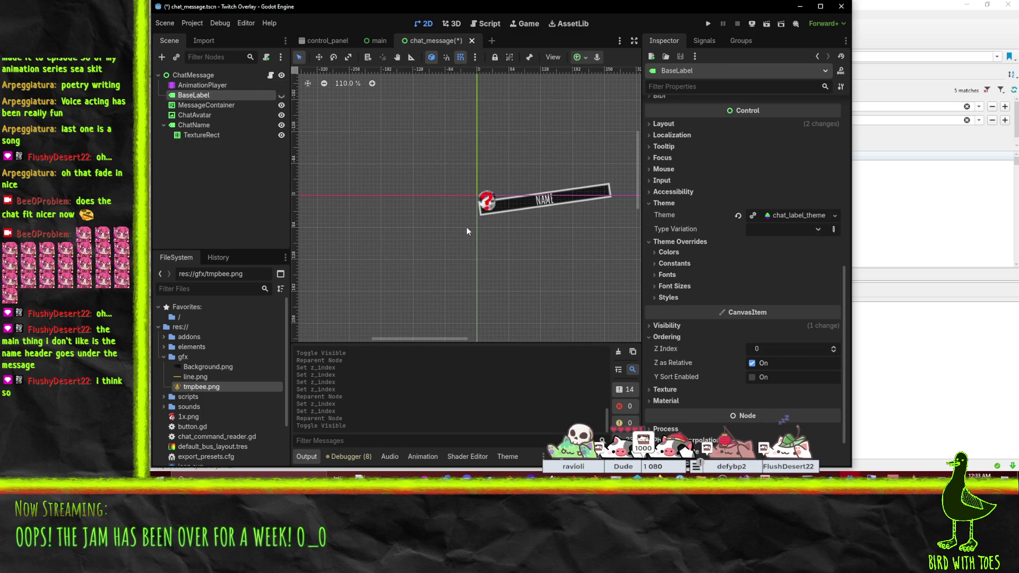
{"action": "scroll", "coordinate": [489, 239], "scroll_direction": "right", "scroll_amount": 2}
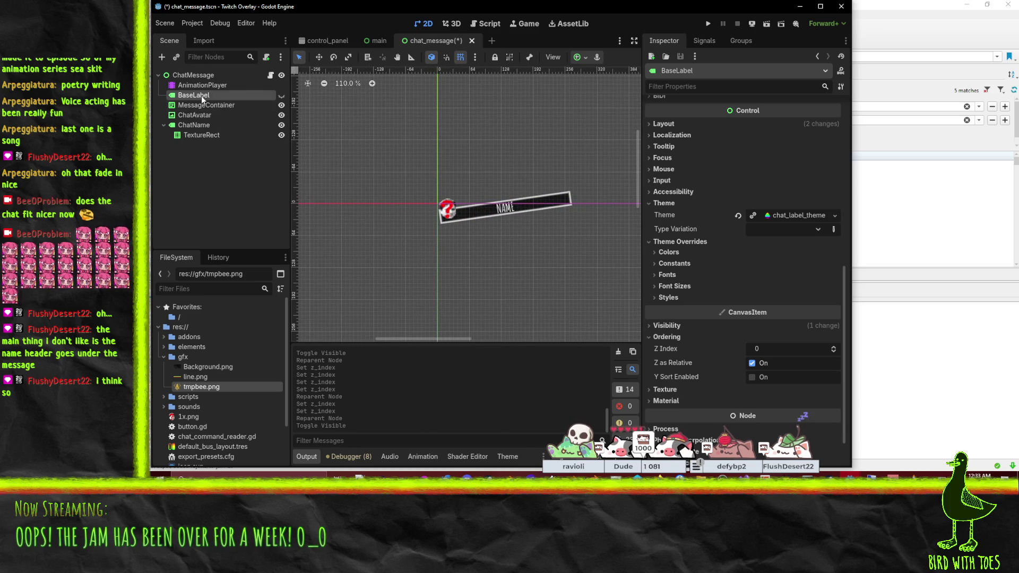
{"action": "key", "text": "ctrl+z"}
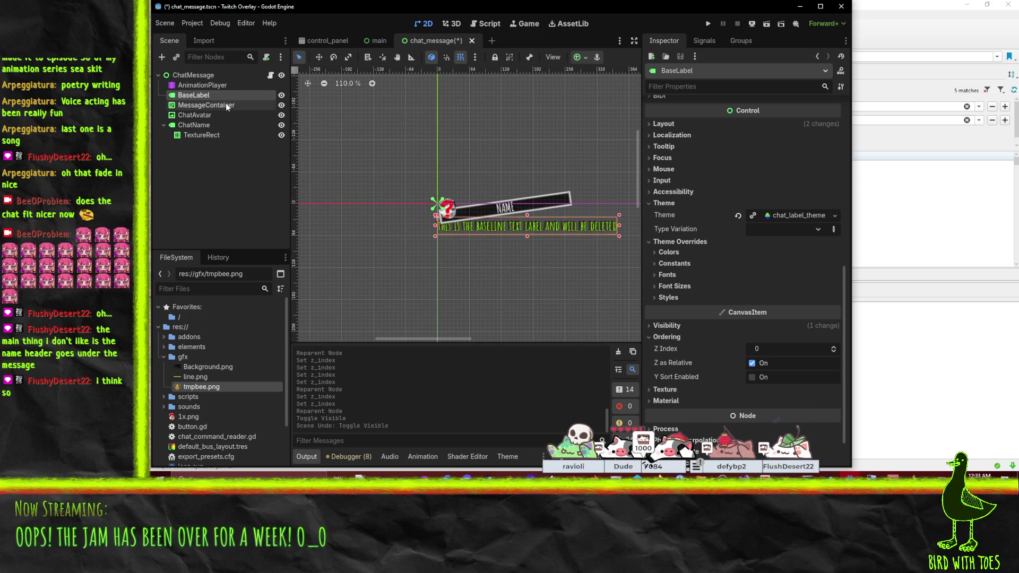
{"action": "key", "text": "ctrl+z"}
{"action": "key", "text": "ctrl+z"}
{"action": "key", "text": "ctrl+z"}
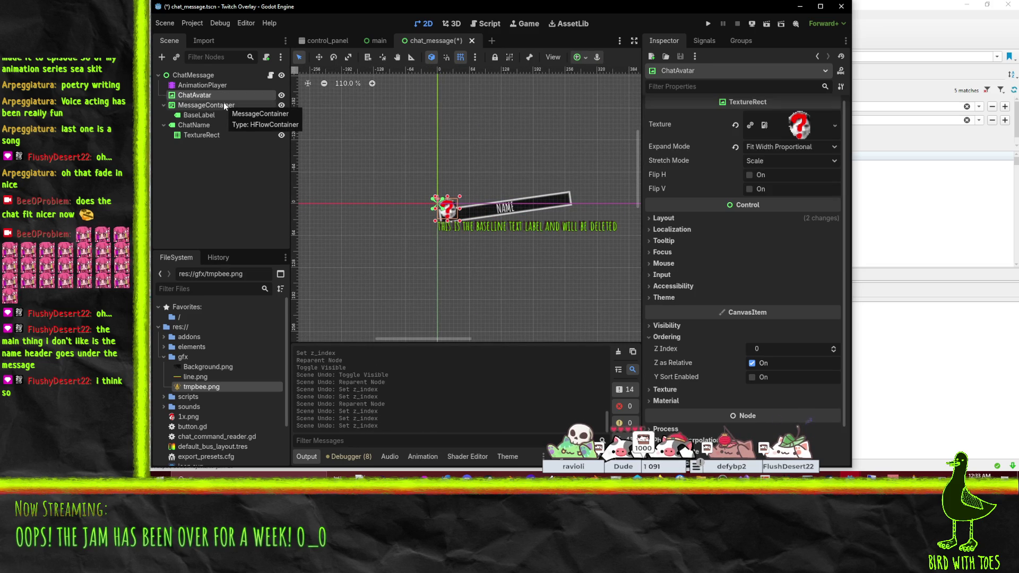
{"action": "key", "text": "ctrl+z"}
{"action": "key", "text": "ctrl+z"}
{"action": "key", "text": "ctrl+z"}
{"action": "key", "text": "ctrl+shift+z"}
{"action": "key", "text": "ctrl+shift+z"}
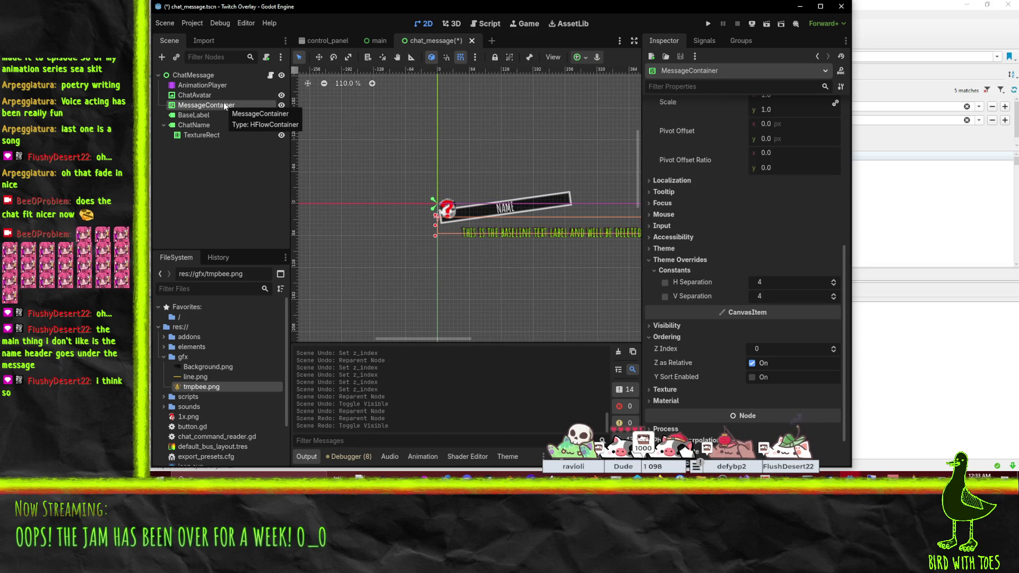
{"action": "mouse_move", "coordinate": [585, 206]}
{"action": "left_mouse_down"}
{"action": "mouse_move", "coordinate": [449, 138]}
{"action": "mouse_move", "coordinate": [579, 191]}
{"action": "left_mouse_up"}
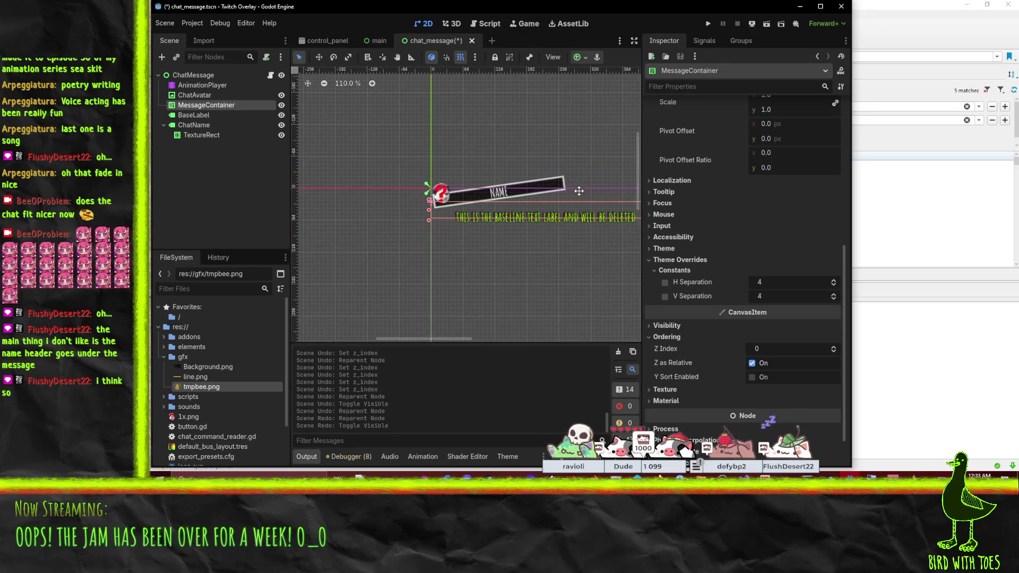
Hide the message container, set ChatName's and BaseLabel's Z Index to 2, and save.
{"action": "left_click", "coordinate": [282, 106]}
{"action": "left_click", "coordinate": [193, 125]}
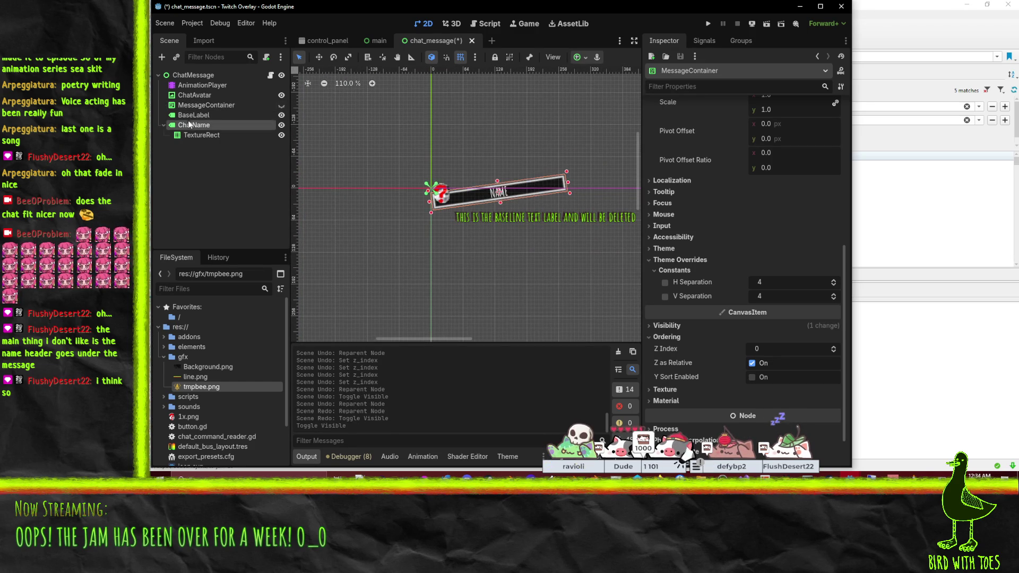
{"action": "left_click", "coordinate": [834, 308]}
{"action": "left_click", "coordinate": [834, 308]}
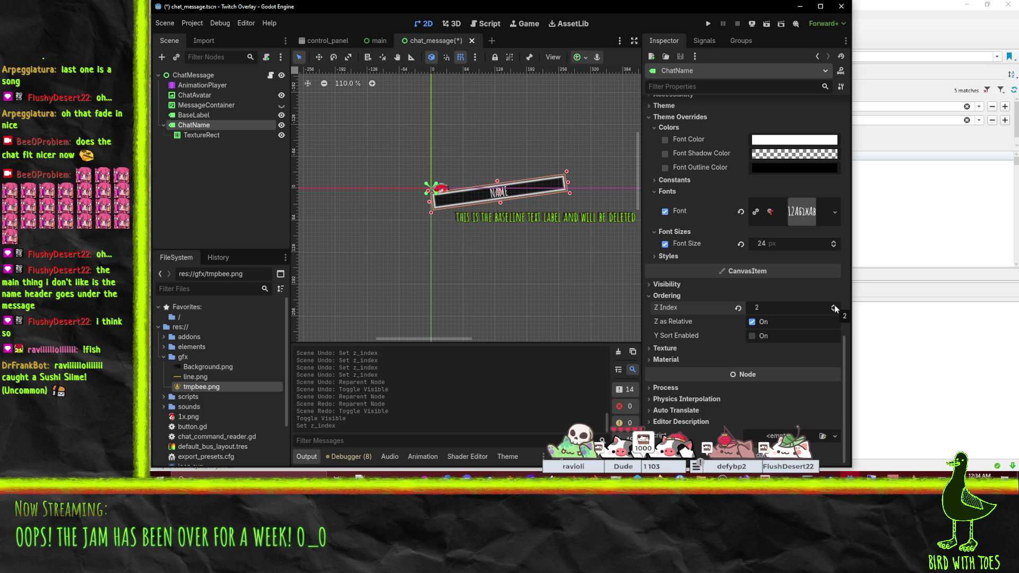
{"action": "left_click", "coordinate": [223, 116]}
{"action": "left_click", "coordinate": [834, 350]}
{"action": "left_click", "coordinate": [835, 349]}
{"action": "key", "text": "ctrl+s"}
Show the message container again, hide ChatAvatar, and save the chat_message scene.
{"action": "scroll", "coordinate": [372, 170], "scroll_direction": "left", "scroll_amount": 5}
{"action": "scroll", "coordinate": [372, 170], "scroll_direction": "up", "scroll_amount": 3}
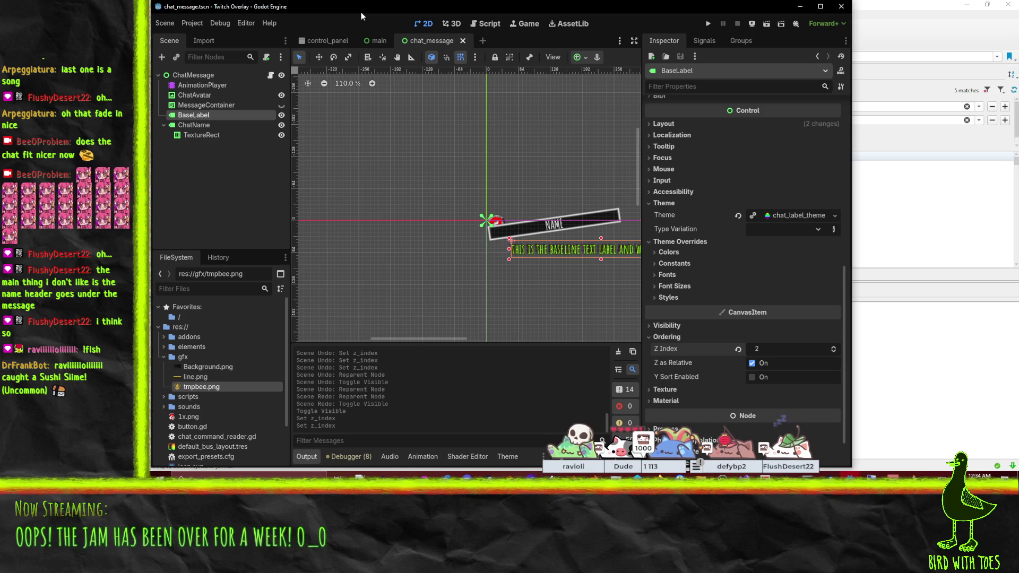
{"action": "mouse_move", "coordinate": [532, 239]}
{"action": "left_mouse_down"}
{"action": "mouse_move", "coordinate": [446, 199]}
{"action": "mouse_move", "coordinate": [467, 205]}
{"action": "left_mouse_up"}
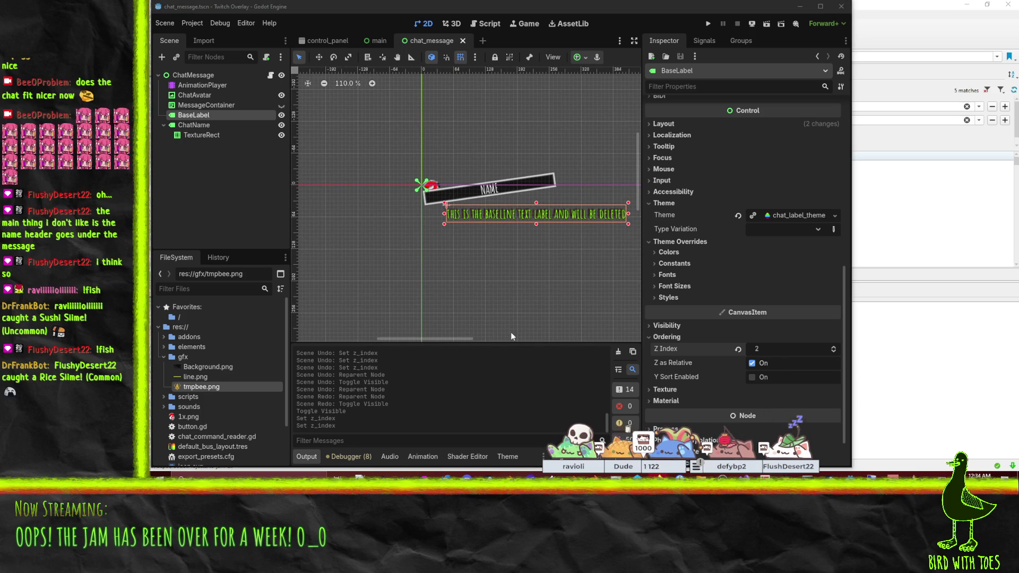
{"action": "left_click", "coordinate": [282, 105]}
{"action": "left_click", "coordinate": [281, 95]}
{"action": "key", "text": "ctrl+s"}
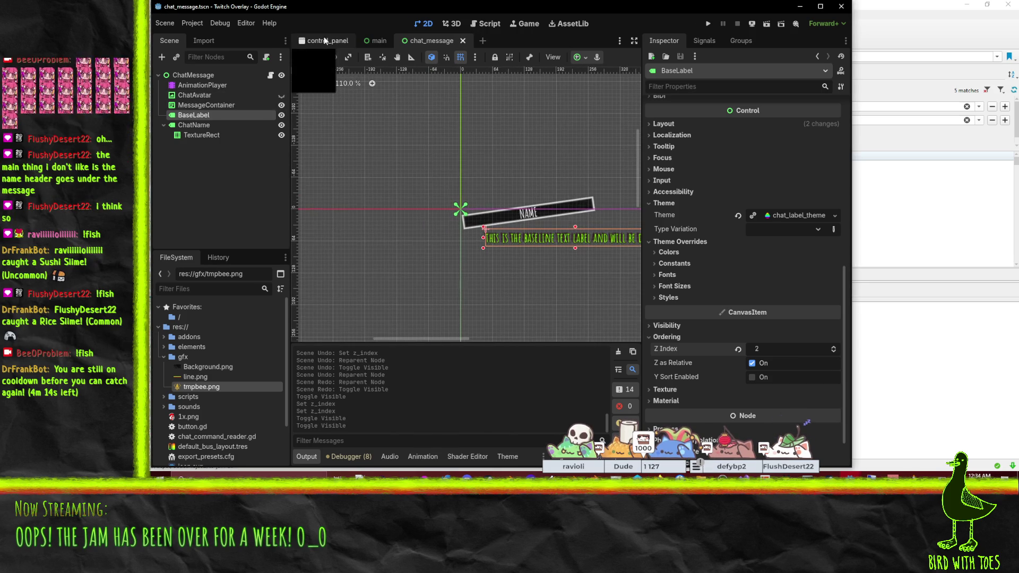
Switch to the main overlay scene and select the ChatContainer node.
{"action": "left_click", "coordinate": [375, 40]}
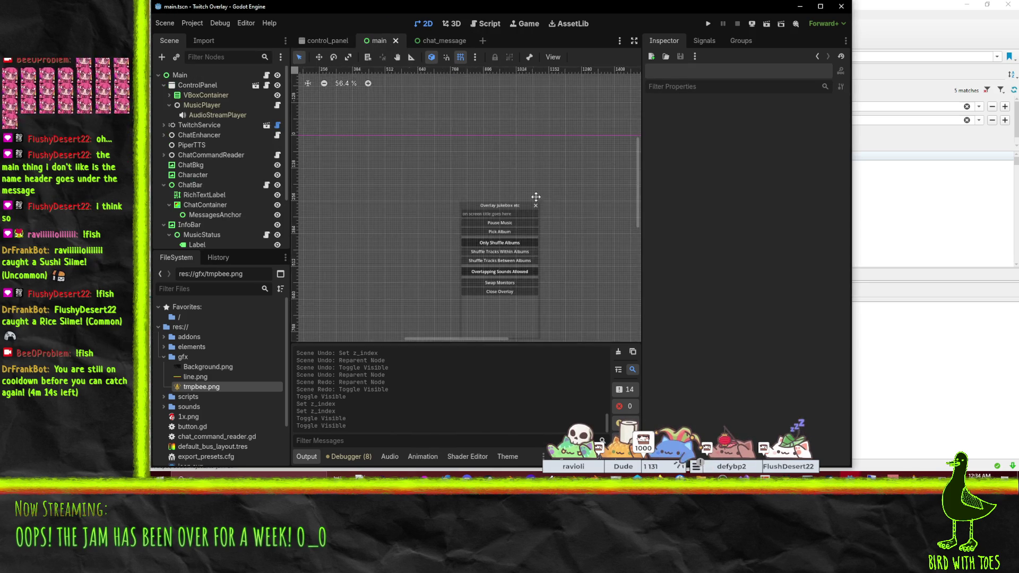
{"action": "left_click_drag", "start_coordinate": [554, 193], "coordinate": [394, 157]}
{"action": "scroll", "coordinate": [211, 219], "scroll_direction": "down", "scroll_amount": 3}
{"action": "scroll", "coordinate": [212, 219], "scroll_direction": "down", "scroll_amount": 2}
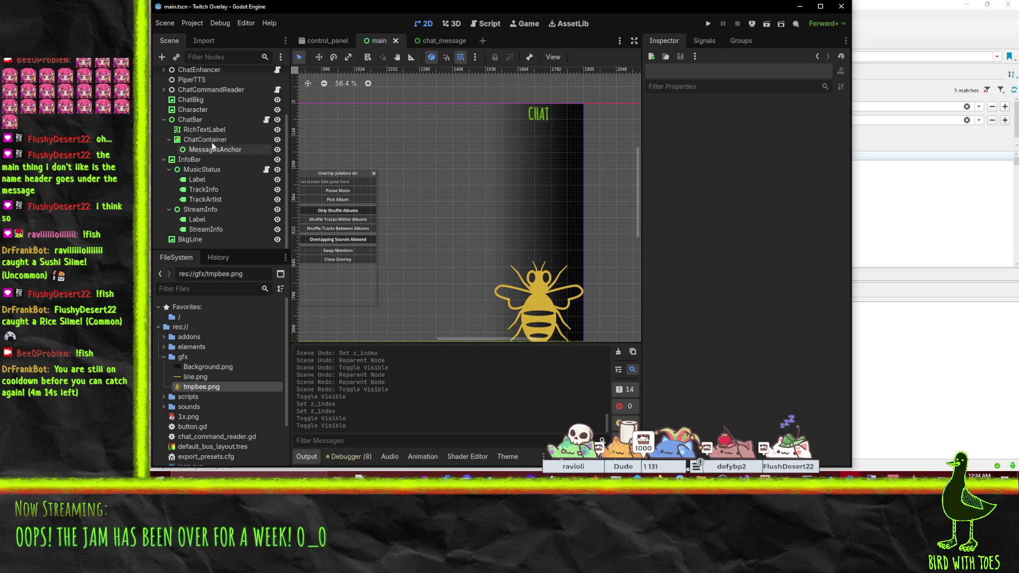
{"action": "left_click", "coordinate": [212, 139]}
{"action": "scroll", "coordinate": [469, 191], "scroll_direction": "down", "scroll_amount": 1}
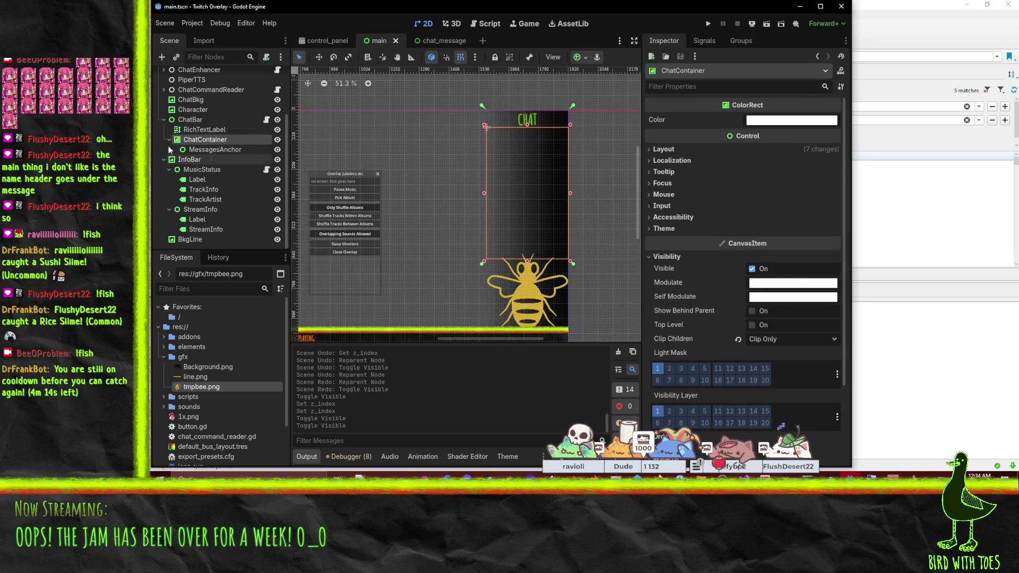
Reselect ChatContainer, then collapse gfx and expand the elements folder in the FileSystem dock.
{"action": "left_click", "coordinate": [194, 120]}
{"action": "left_click", "coordinate": [204, 140]}
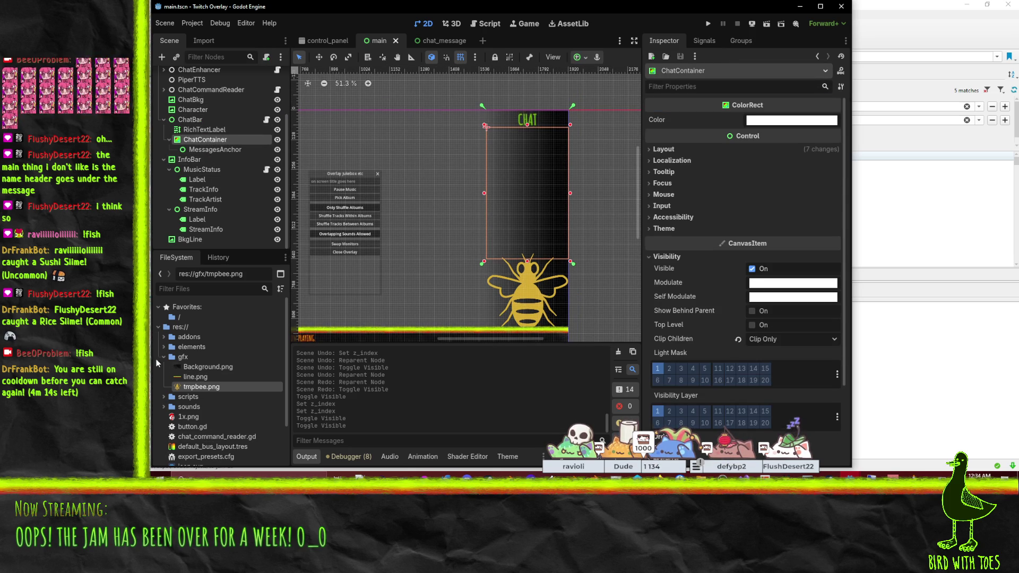
{"action": "left_click", "coordinate": [163, 357]}
{"action": "left_click", "coordinate": [162, 347]}
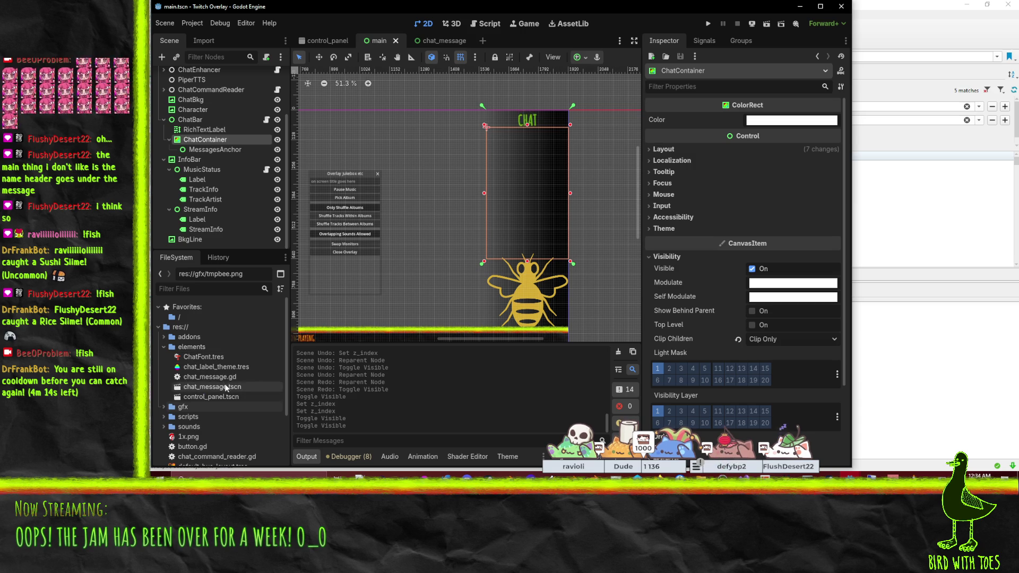
Instance chat_message.tscn under MessagesAnchor, then undo the instancing.
{"action": "mouse_move", "coordinate": [226, 387]}
{"action": "left_mouse_down"}
{"action": "mouse_move", "coordinate": [223, 144]}
{"action": "mouse_move", "coordinate": [222, 153]}
{"action": "left_mouse_up"}
{"action": "left_click", "coordinate": [222, 153]}
{"action": "key", "text": "ctrl+z"}
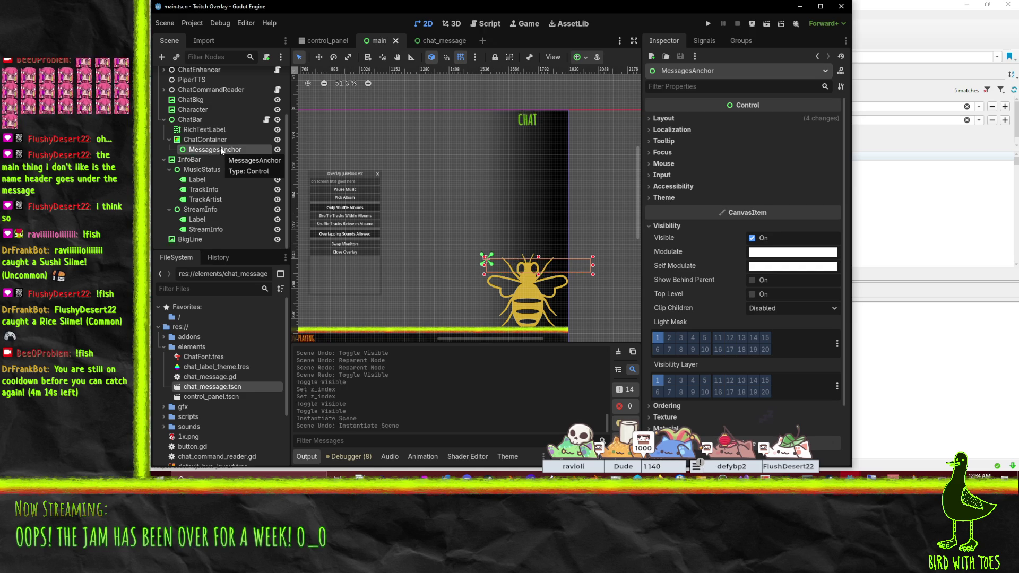
Stretch MessagesAnchor across the chat panel to 352 × 56 and save main.tscn.
{"action": "scroll", "coordinate": [492, 245], "scroll_direction": "up", "scroll_amount": 5}
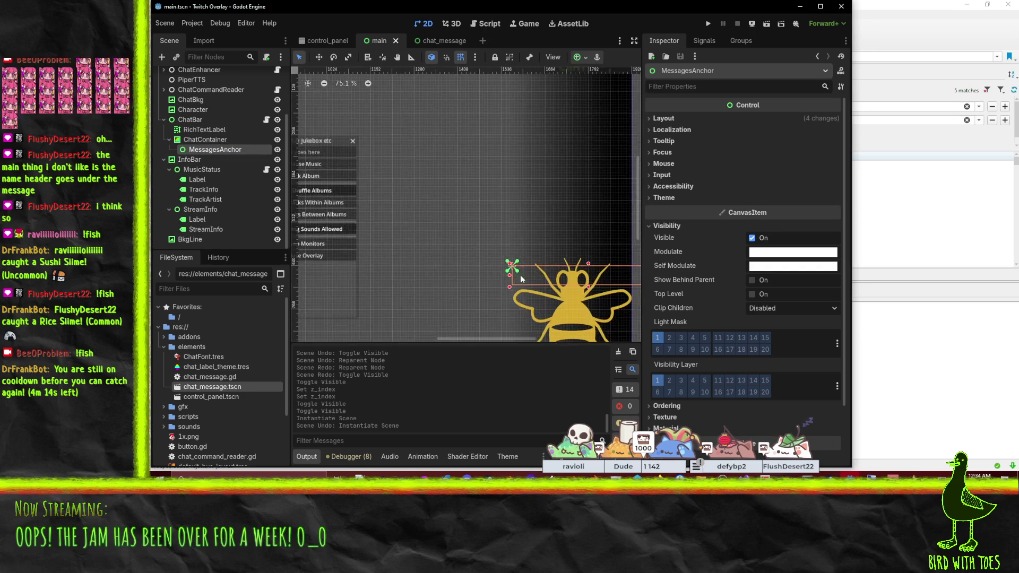
{"action": "left_click_drag", "start_coordinate": [402, 239], "coordinate": [528, 247]}
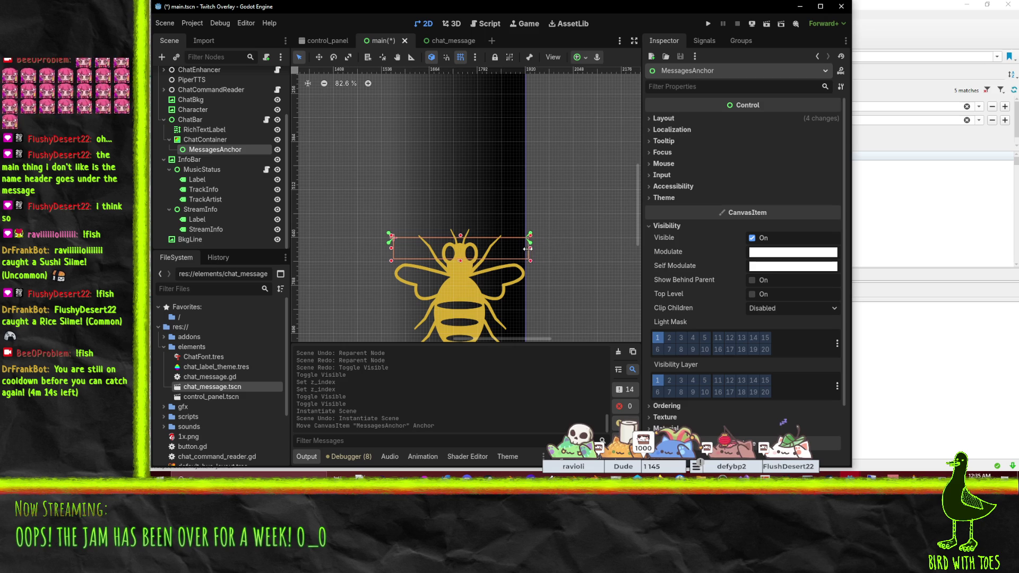
{"action": "key", "text": "ctrl+s"}
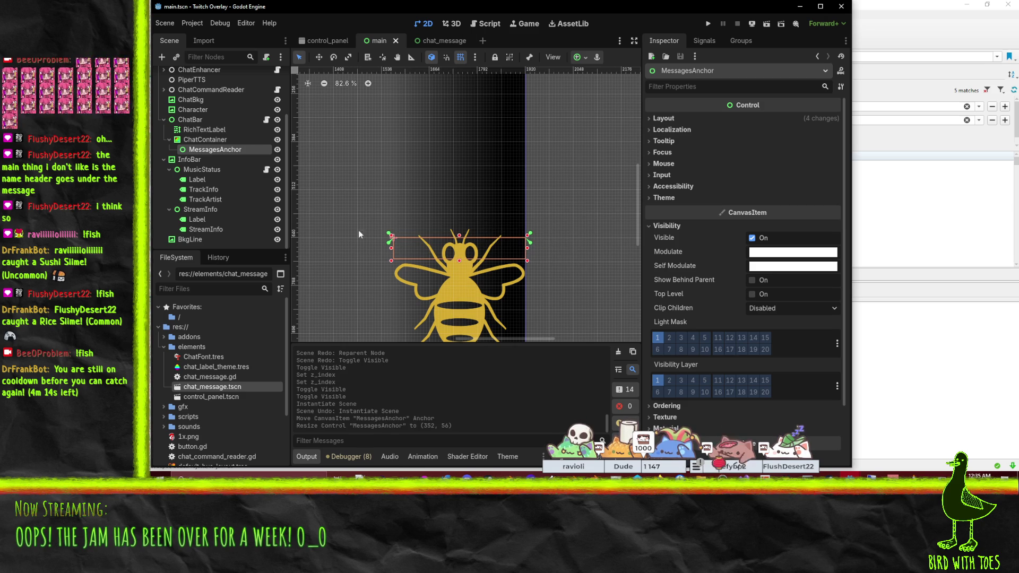
{"action": "scroll", "coordinate": [485, 205], "scroll_direction": "down", "scroll_amount": 6}
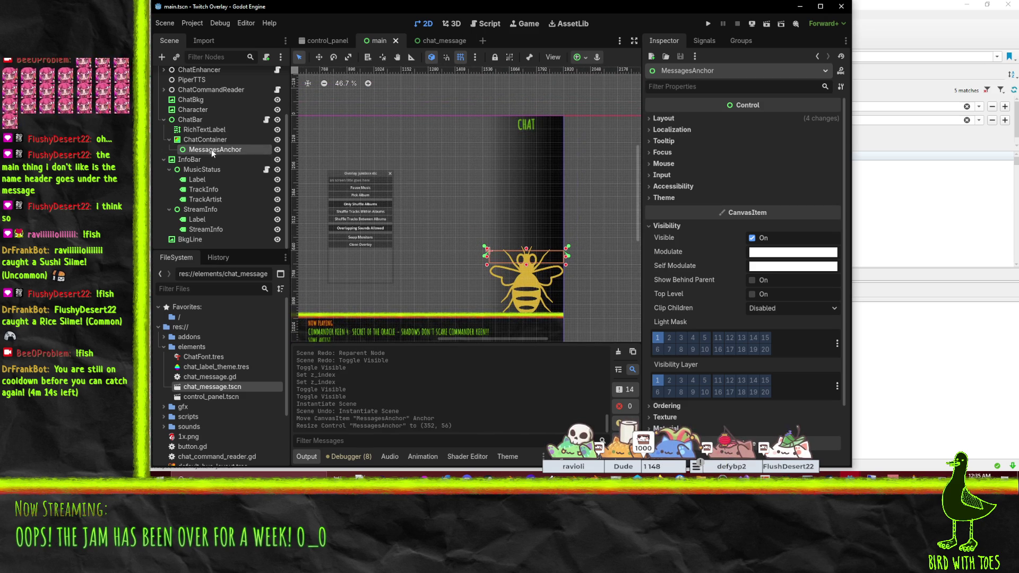
{"action": "left_click", "coordinate": [196, 139]}
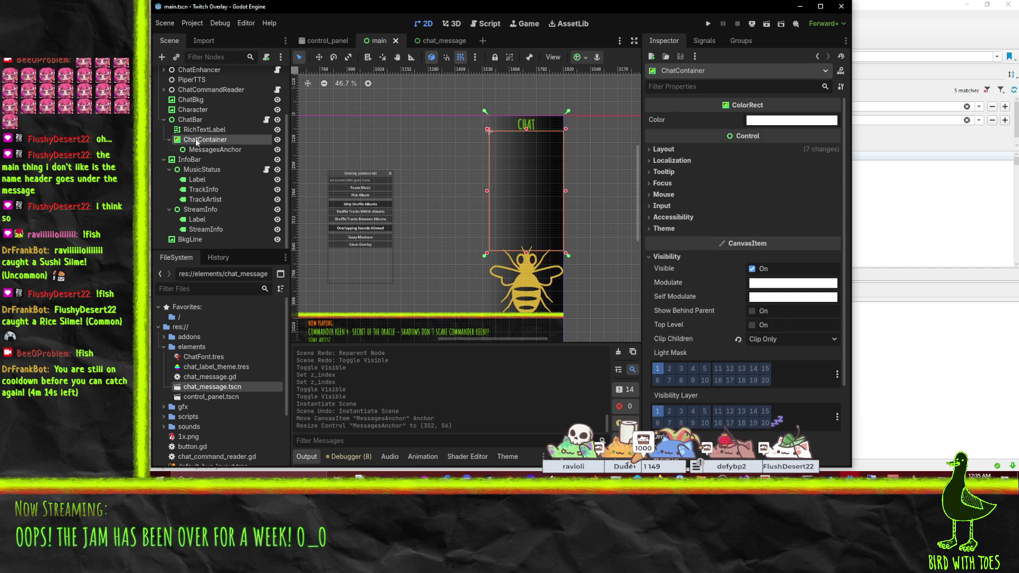
Select the ChatBkg background node and check its layout anchor settings.
{"action": "left_click", "coordinate": [200, 100]}
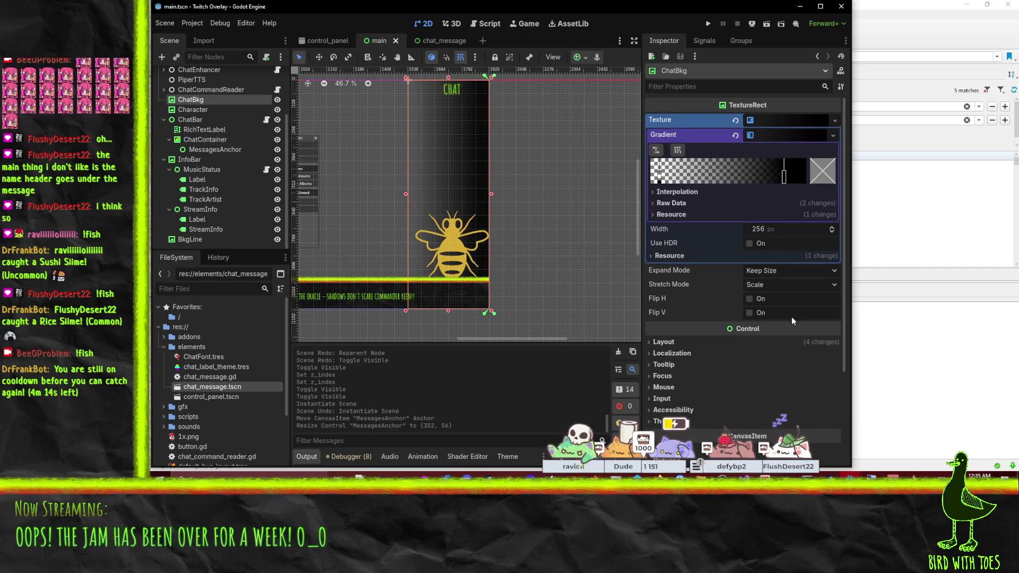
{"action": "scroll", "coordinate": [766, 275], "scroll_direction": "down", "scroll_amount": 3}
{"action": "left_click", "coordinate": [670, 220]}
{"action": "left_click", "coordinate": [670, 220]}
{"action": "left_click", "coordinate": [670, 220]}
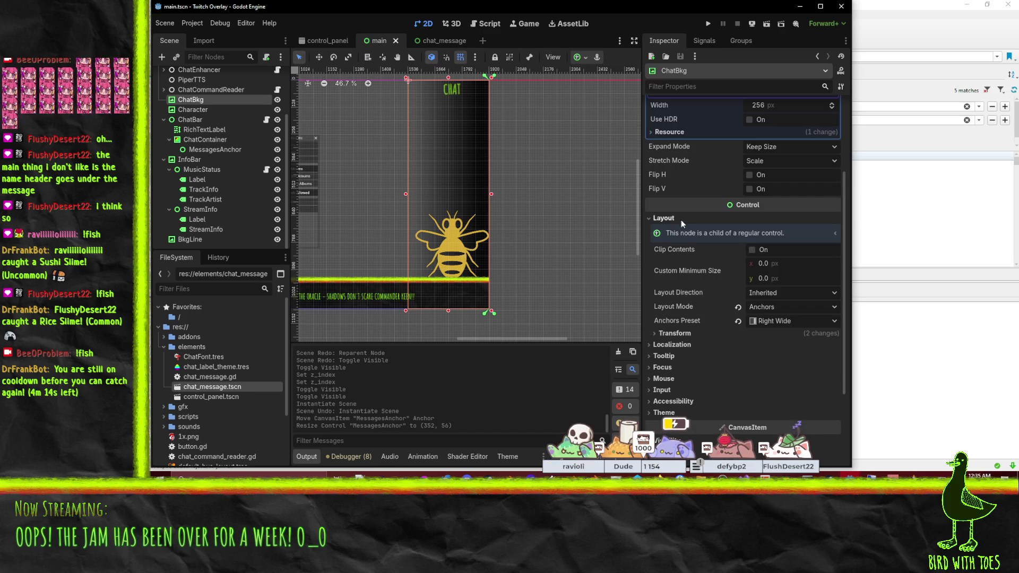
{"action": "left_click", "coordinate": [667, 220]}
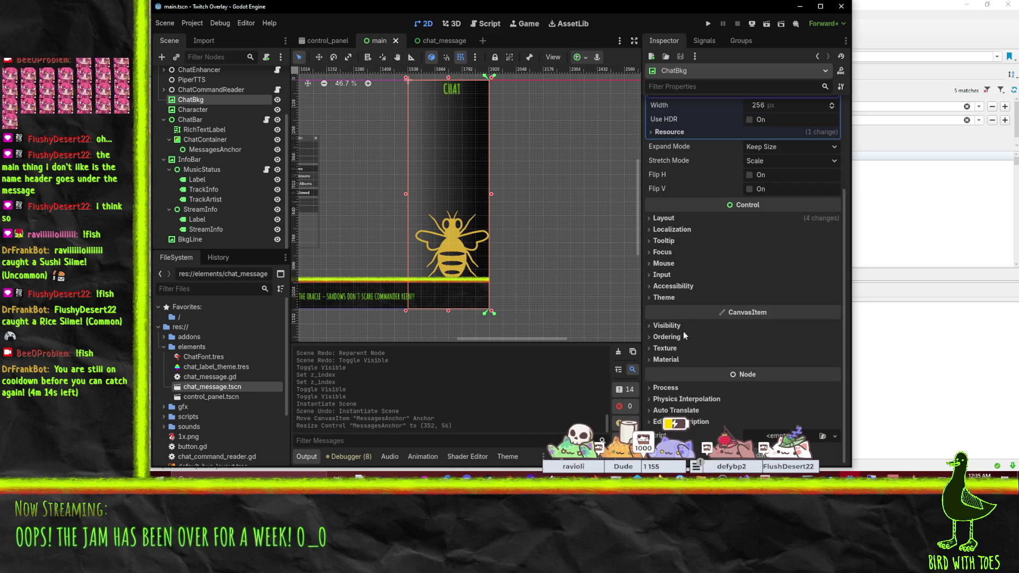
Lower ChatBkg's Z Index to push the background behind other elements, then return to its Texture settings.
{"action": "left_click", "coordinate": [667, 337]}
{"action": "left_click", "coordinate": [833, 353]}
{"action": "left_click", "coordinate": [833, 353]}
{"action": "left_click", "coordinate": [833, 353]}
{"action": "left_click", "coordinate": [833, 354]}
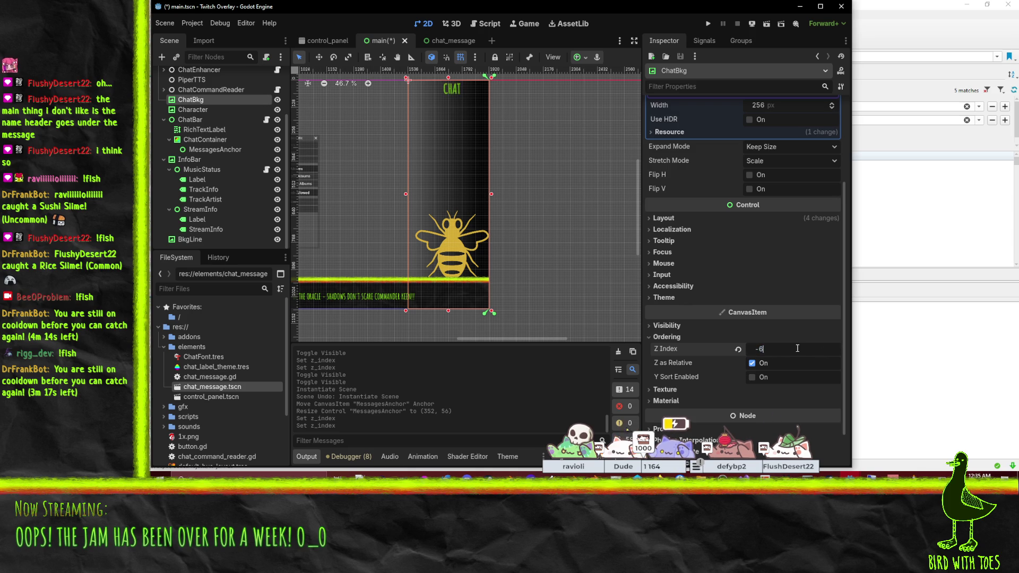
{"action": "scroll", "coordinate": [797, 347], "scroll_direction": "up", "scroll_amount": 1}
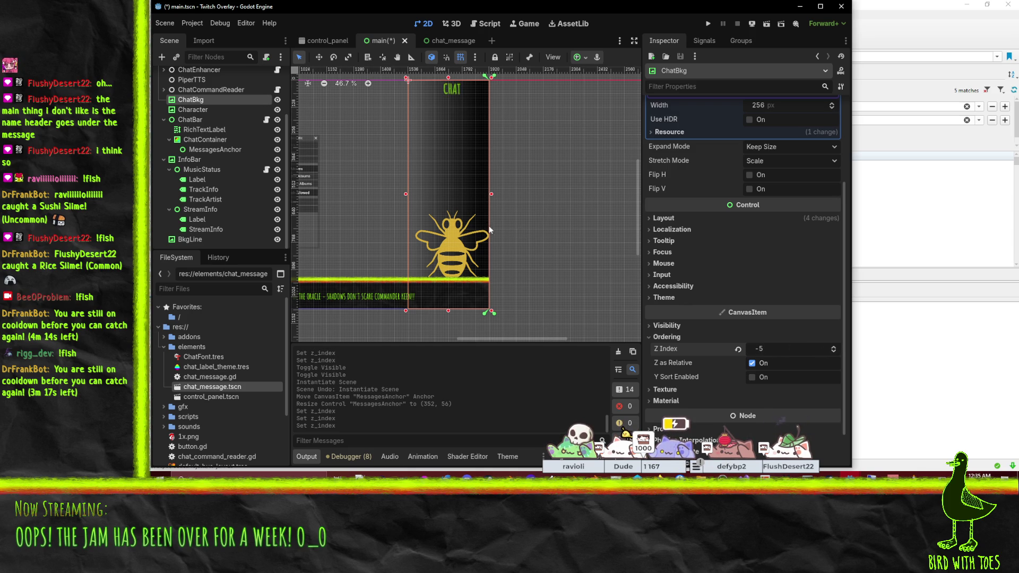
{"action": "scroll", "coordinate": [372, 204], "scroll_direction": "up", "scroll_amount": 1}
{"action": "scroll", "coordinate": [760, 178], "scroll_direction": "up", "scroll_amount": 3}
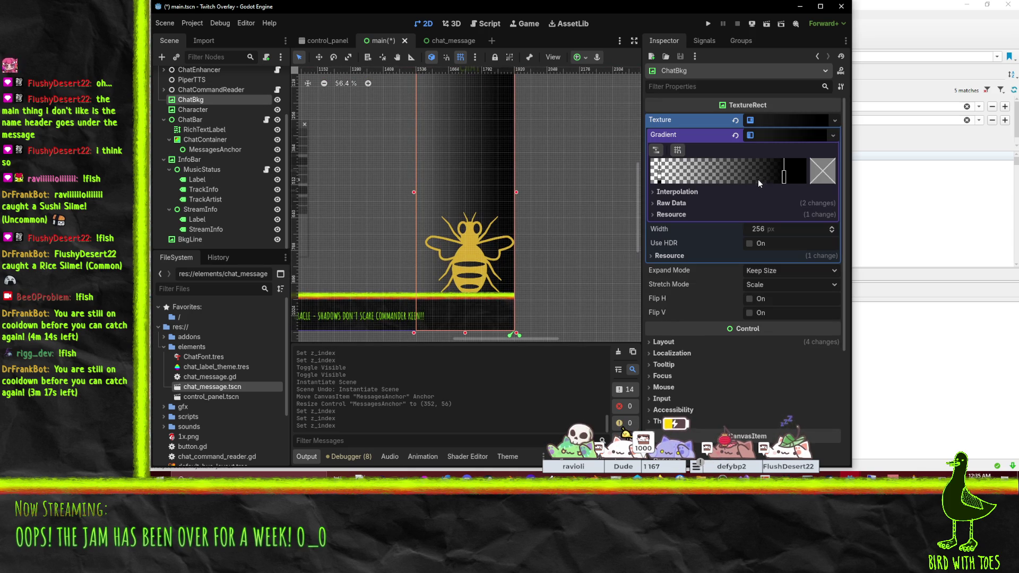
Drag the gradient's black stop left so the fade starts sooner.
{"action": "left_click", "coordinate": [655, 177]}
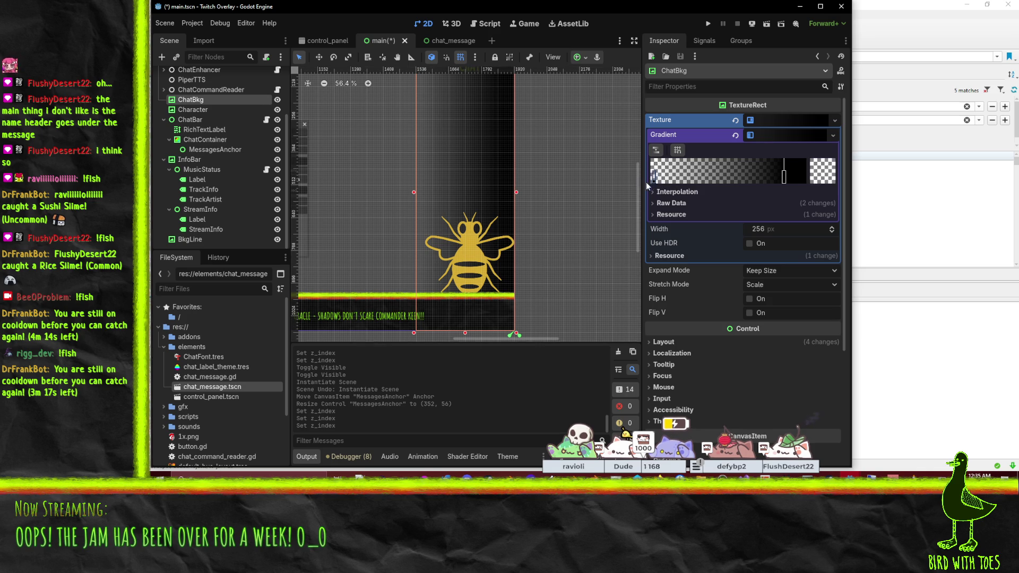
{"action": "left_click_drag", "start_coordinate": [784, 177], "coordinate": [750, 178]}
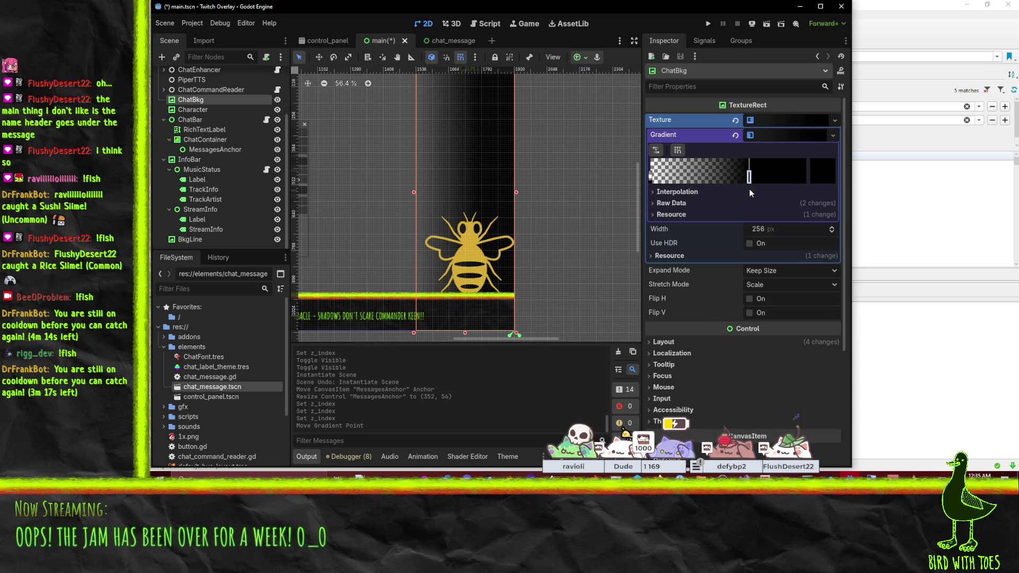
{"action": "mouse_move", "coordinate": [749, 189]}
{"action": "left_mouse_down"}
{"action": "mouse_move", "coordinate": [721, 189]}
{"action": "mouse_move", "coordinate": [732, 190]}
{"action": "left_mouse_up"}
Add a translucent black gradient stop with alpha 200 and slide it further left.
{"action": "double_click", "coordinate": [733, 173]}
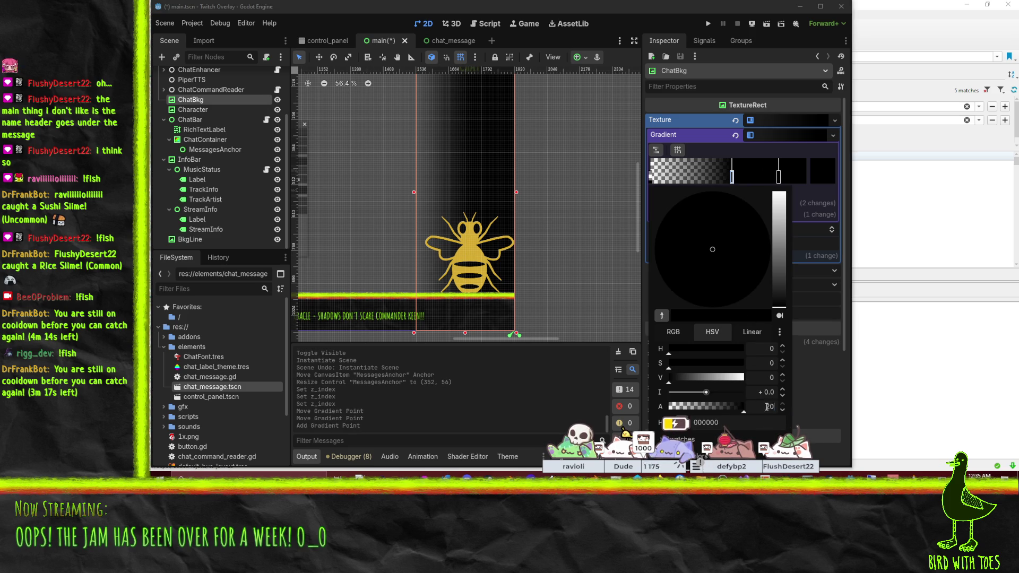
{"action": "key", "text": "Return"}
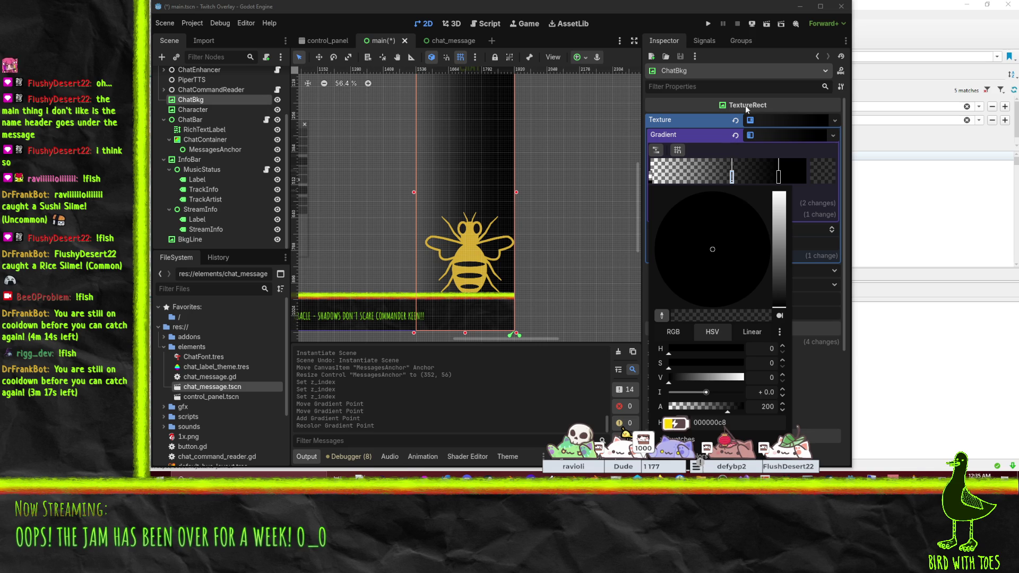
{"action": "left_click", "coordinate": [711, 107]}
{"action": "mouse_move", "coordinate": [732, 181]}
{"action": "left_mouse_down"}
{"action": "mouse_move", "coordinate": [701, 185]}
{"action": "mouse_move", "coordinate": [717, 190]}
{"action": "left_mouse_up"}
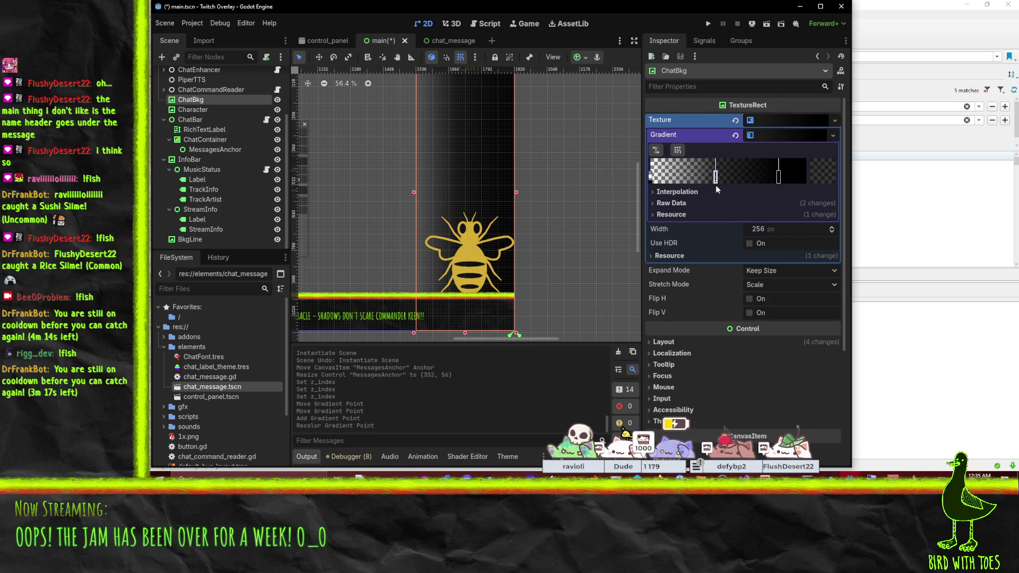
Fine-tune the middle gradient stop's position and save main.tscn.
{"action": "scroll", "coordinate": [498, 184], "scroll_direction": "down", "scroll_amount": 2}
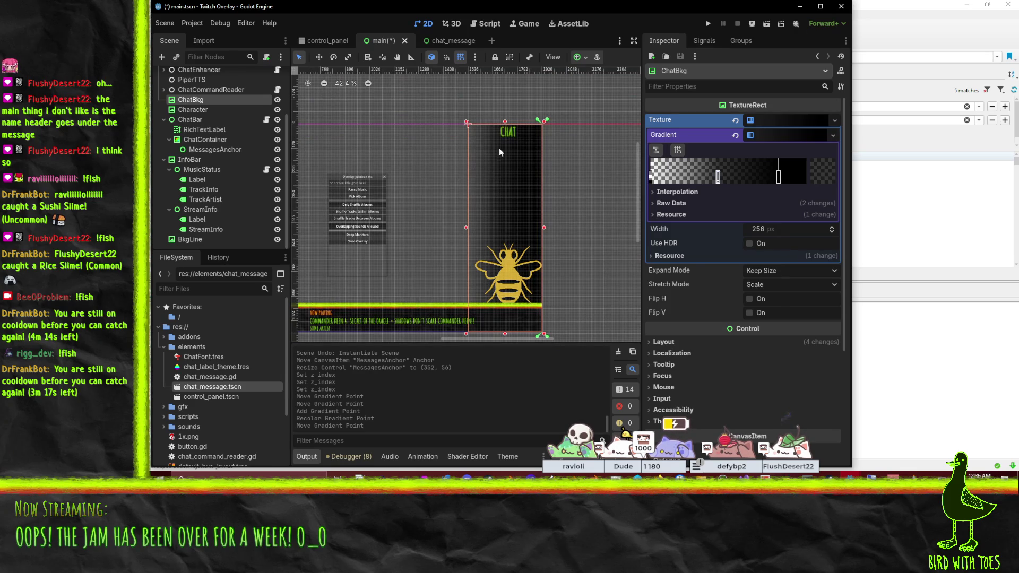
{"action": "left_click_drag", "start_coordinate": [719, 177], "coordinate": [734, 180]}
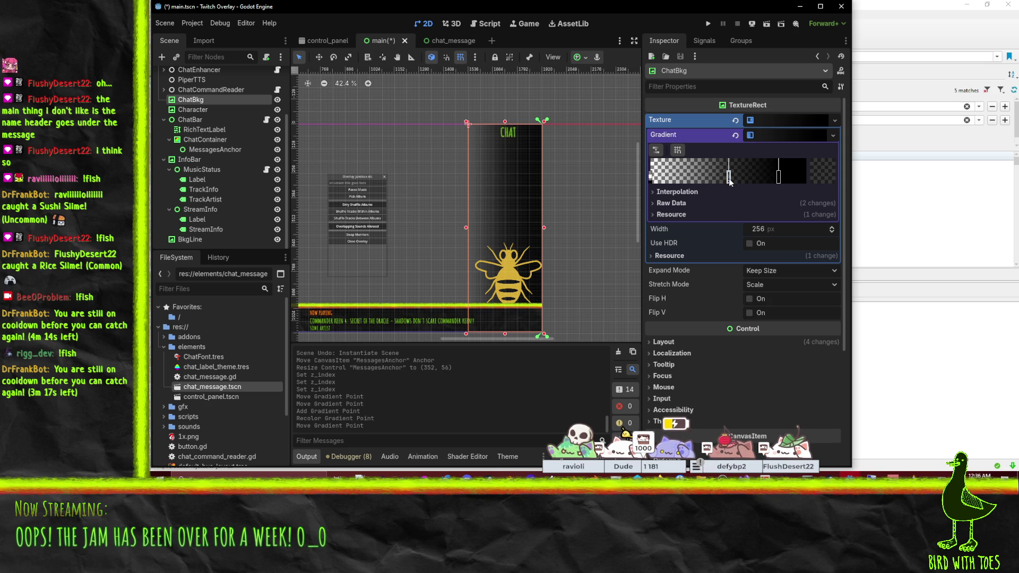
{"action": "left_click", "coordinate": [730, 182]}
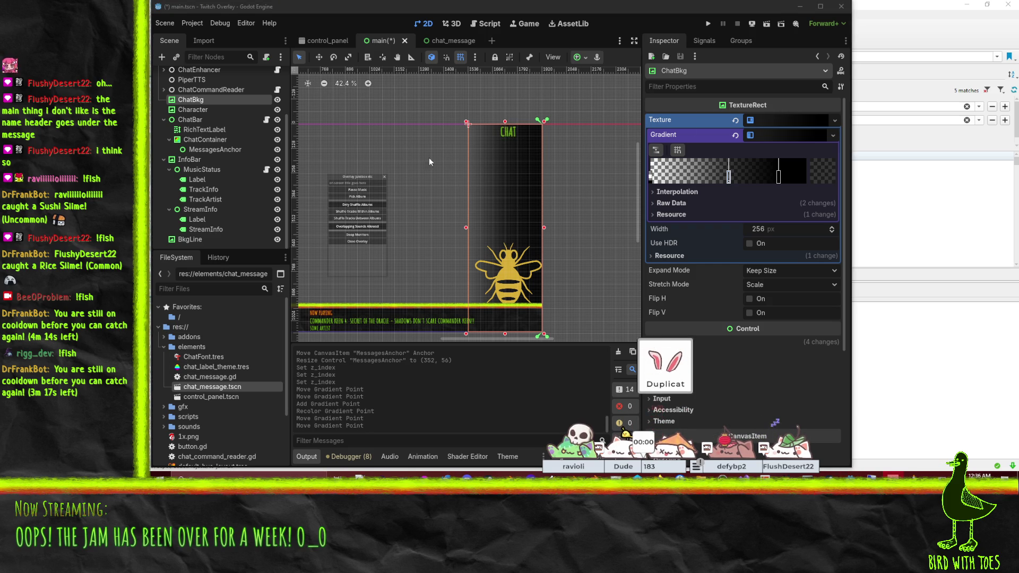
{"action": "key", "text": "ctrl+s"}
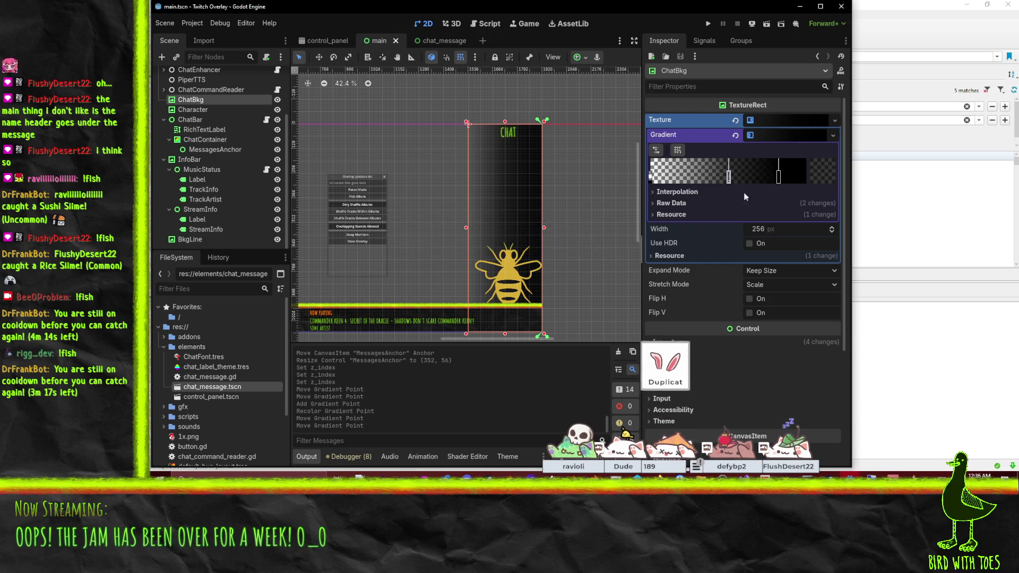
Run the overlay to preview the faded chat panel, then stop it.
{"action": "left_click", "coordinate": [709, 23]}
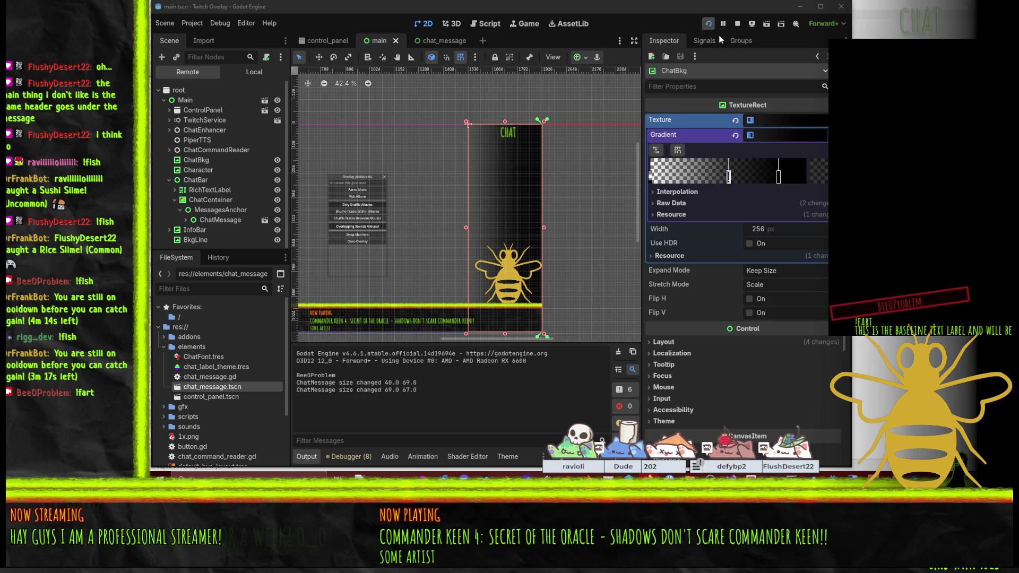
{"action": "left_click", "coordinate": [743, 24]}
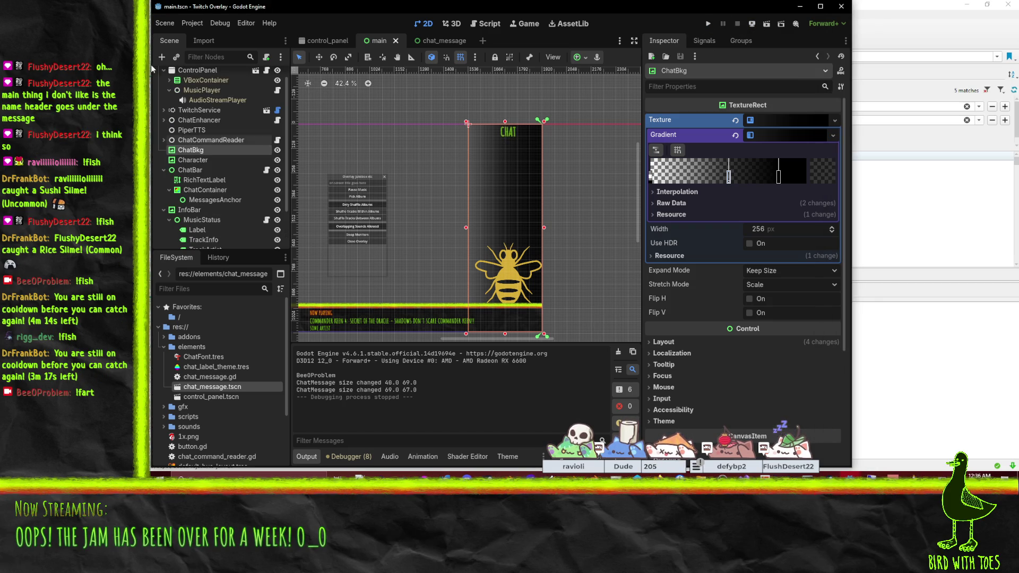
Change ChatContainer's node type from ColorRect to Control via Change Type.
{"action": "right_click", "coordinate": [208, 190]}
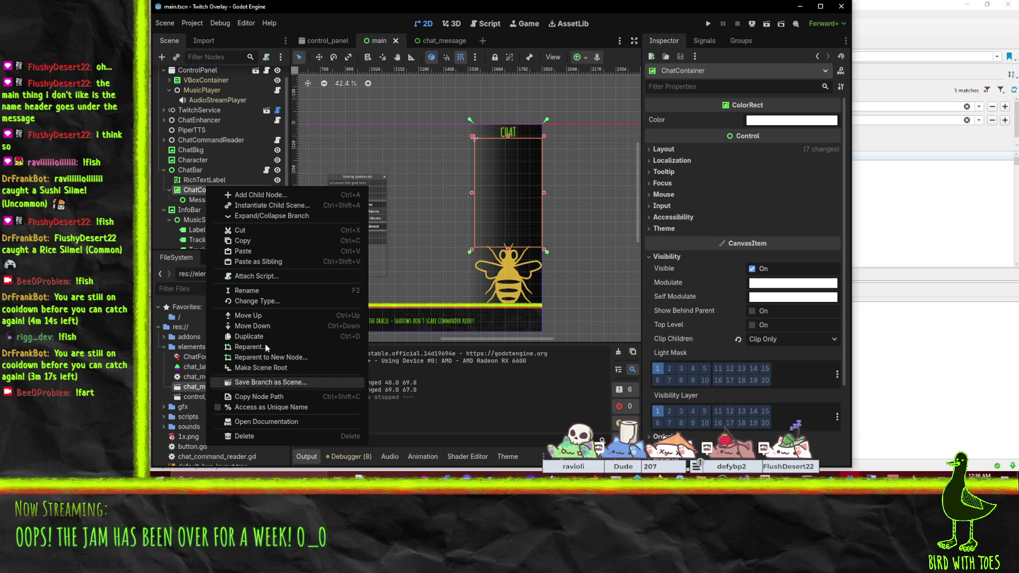
{"action": "left_click", "coordinate": [260, 301]}
{"action": "left_click", "coordinate": [494, 162]}
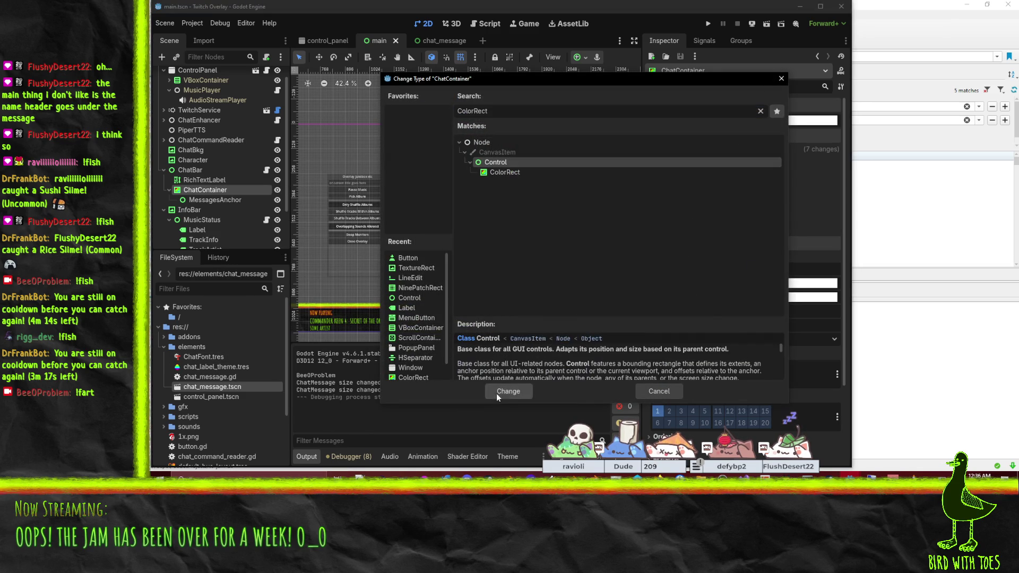
{"action": "left_click", "coordinate": [506, 390]}
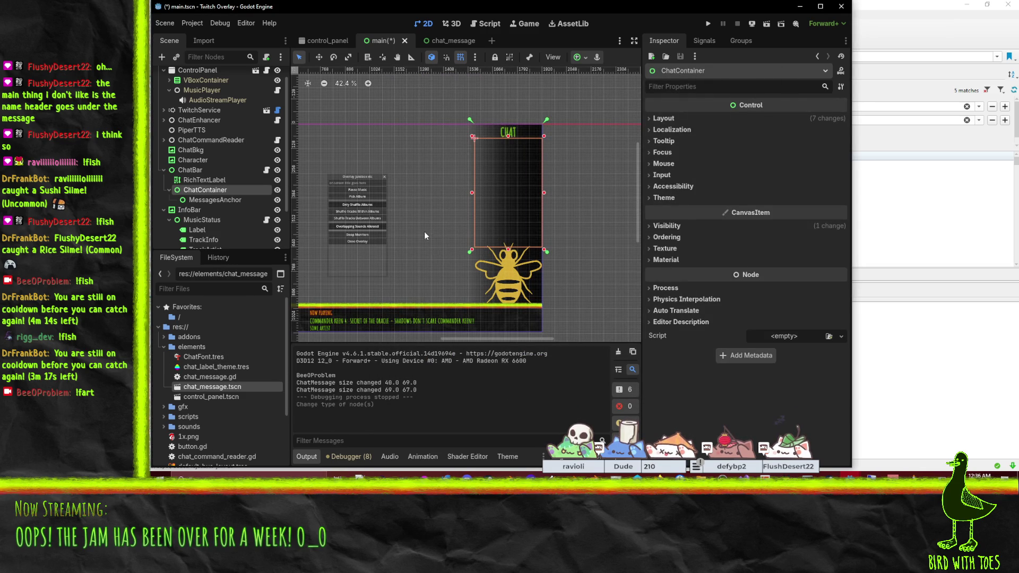
{"action": "scroll", "coordinate": [414, 223], "scroll_direction": "left", "scroll_amount": 3}
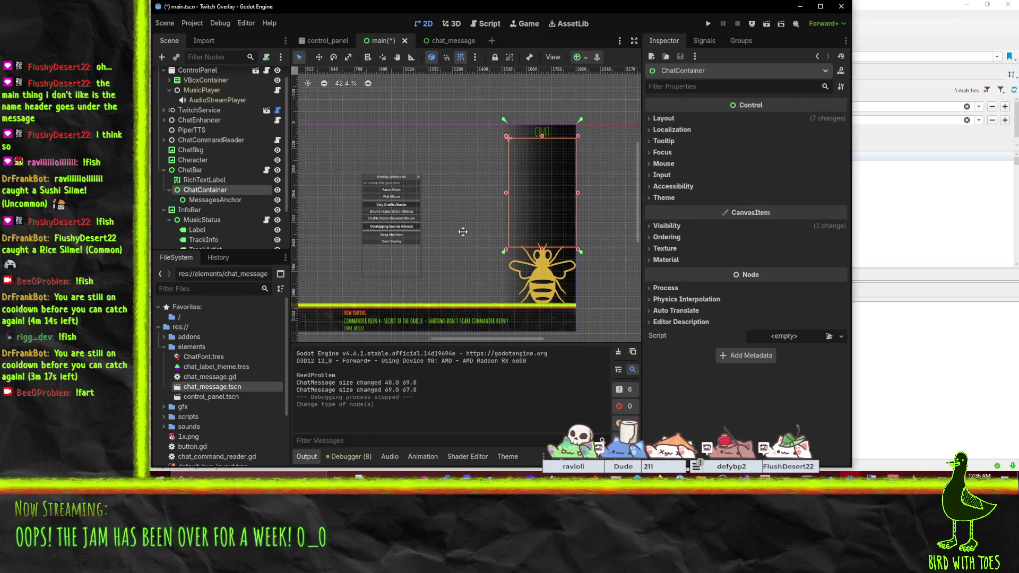
Resize ChatBkg to 352 px wide to match ChatBar and save main.tscn.
{"action": "left_click", "coordinate": [200, 173]}
{"action": "scroll", "coordinate": [559, 164], "scroll_direction": "up", "scroll_amount": 4}
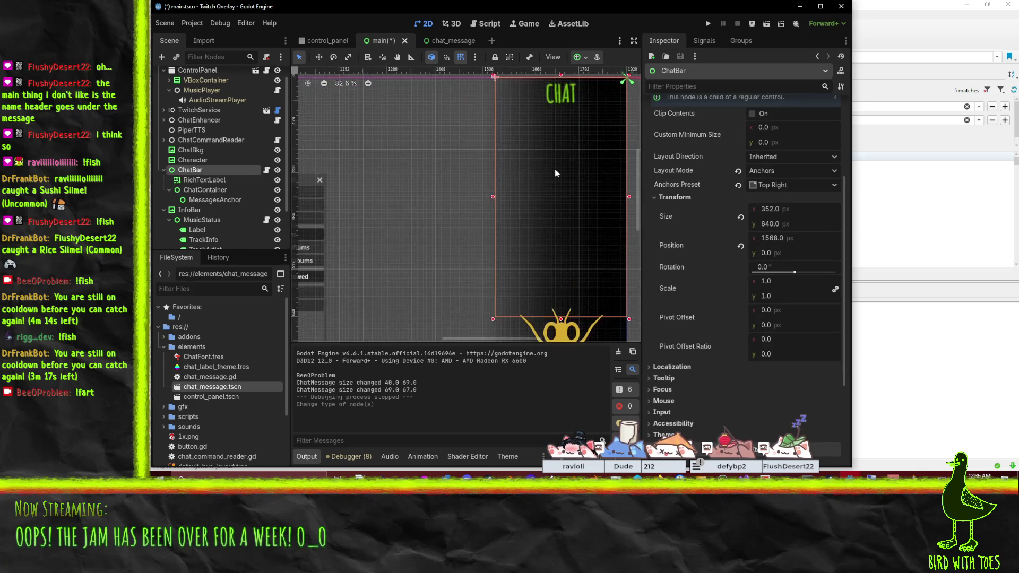
{"action": "scroll", "coordinate": [555, 173], "scroll_direction": "down", "scroll_amount": 2}
{"action": "left_click", "coordinate": [239, 150]}
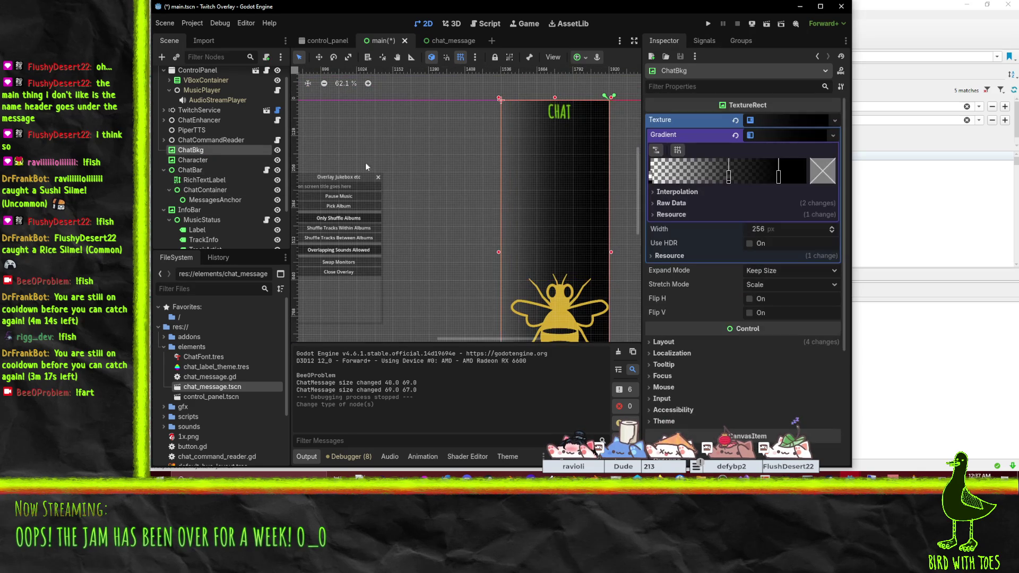
{"action": "left_click_drag", "start_coordinate": [499, 252], "coordinate": [510, 253]}
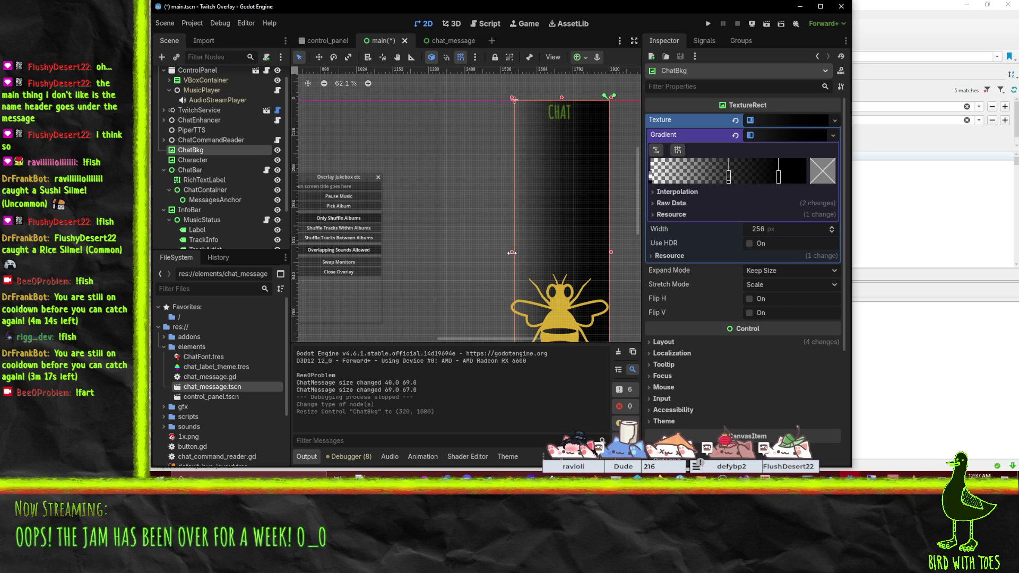
{"action": "left_click", "coordinate": [200, 170]}
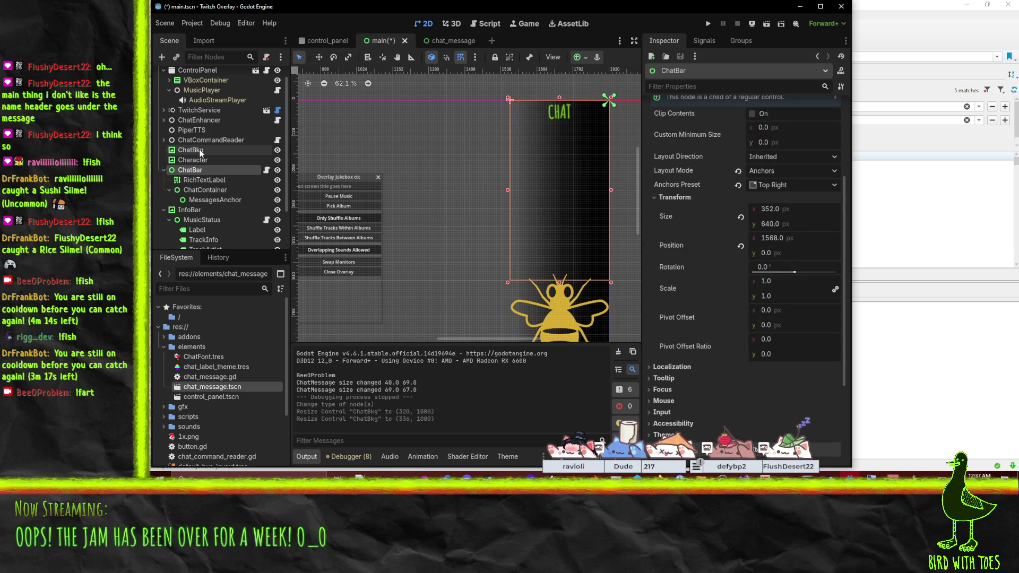
{"action": "left_click", "coordinate": [202, 153]}
{"action": "left_click_drag", "start_coordinate": [512, 252], "coordinate": [508, 252]}
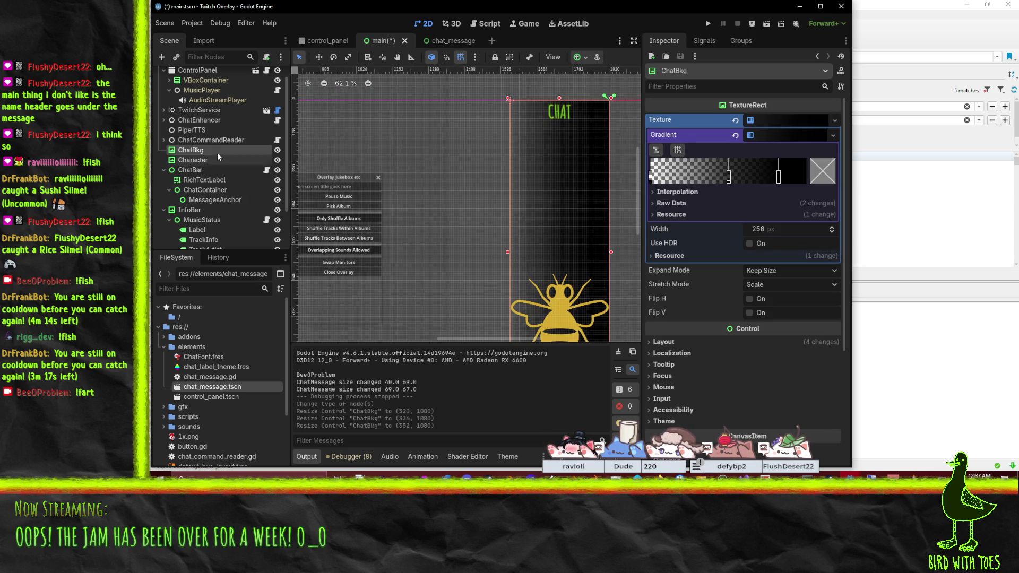
{"action": "left_click", "coordinate": [203, 170]}
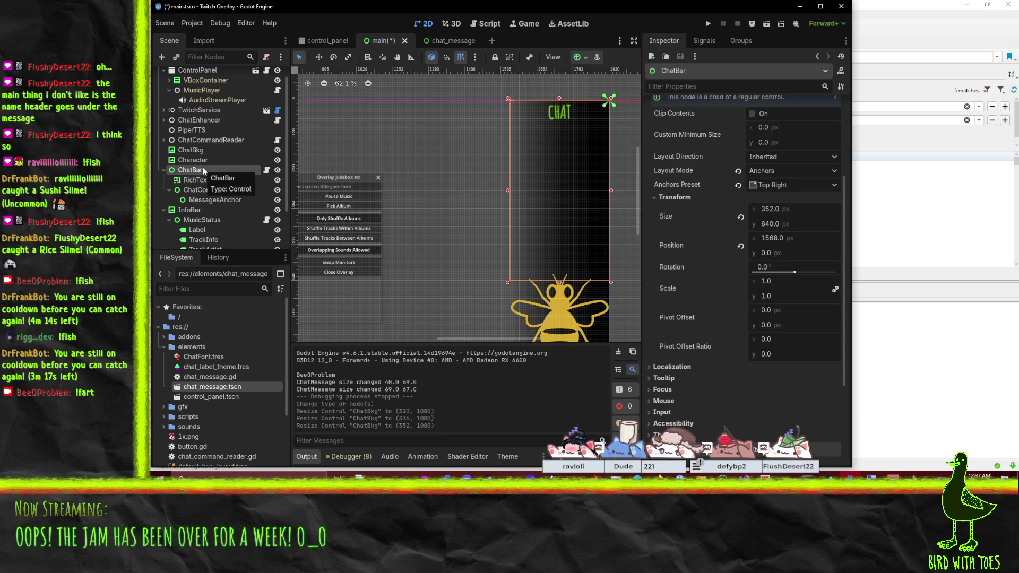
{"action": "left_click", "coordinate": [203, 152]}
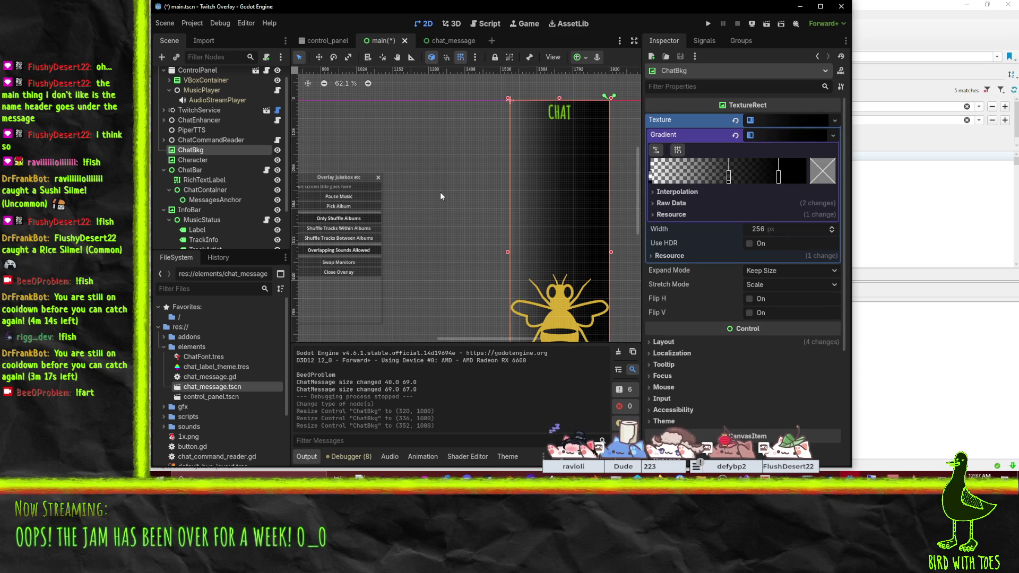
{"action": "key", "text": "ctrl+s"}
Make ChatContainer clip its contents instead of clipping children, save, and test-run the overlay.
{"action": "scroll", "coordinate": [514, 188], "scroll_direction": "down", "scroll_amount": 2}
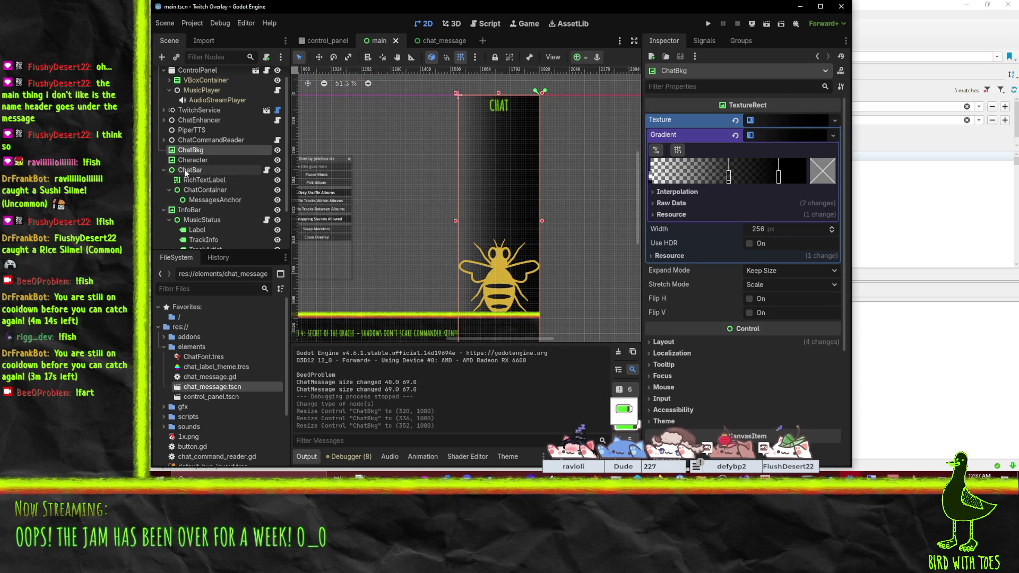
{"action": "left_click", "coordinate": [206, 190]}
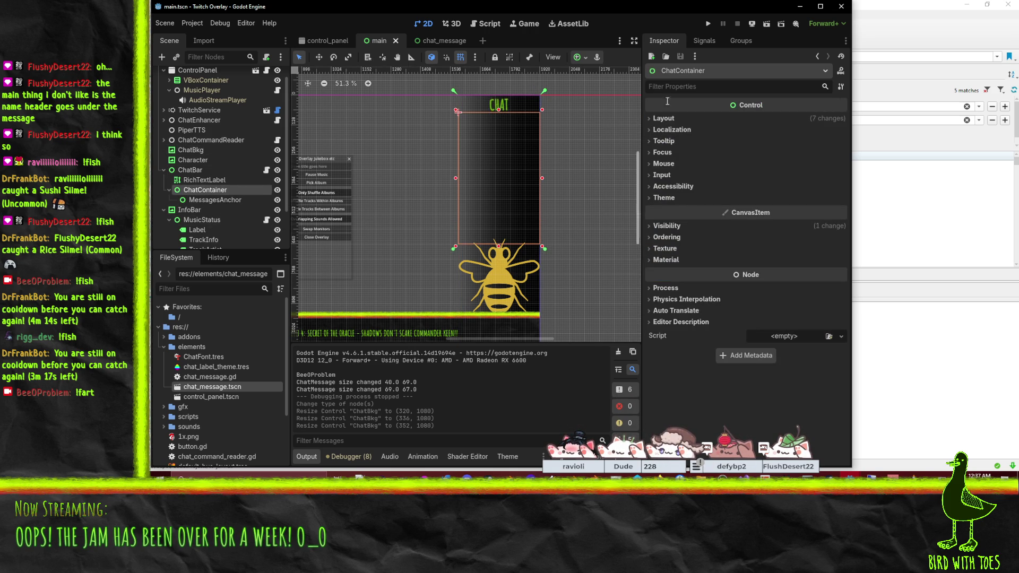
{"action": "left_click", "coordinate": [667, 225]}
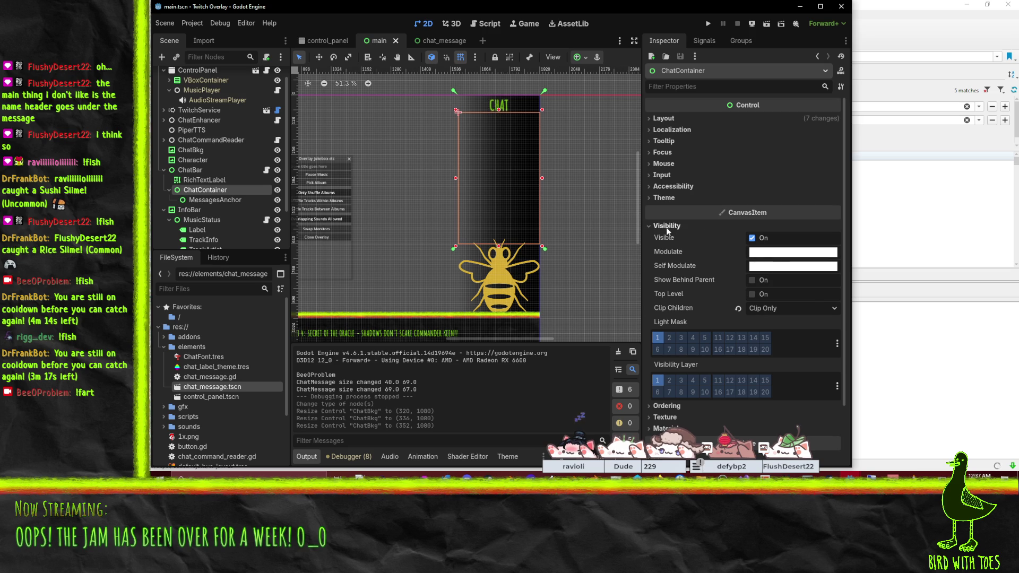
{"action": "left_click", "coordinate": [738, 308]}
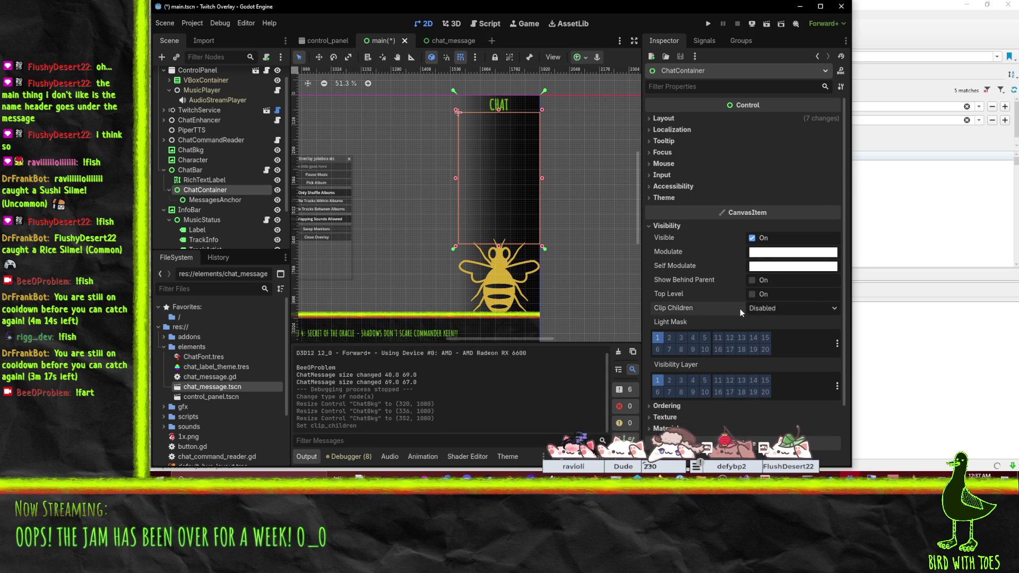
{"action": "left_click", "coordinate": [676, 119]}
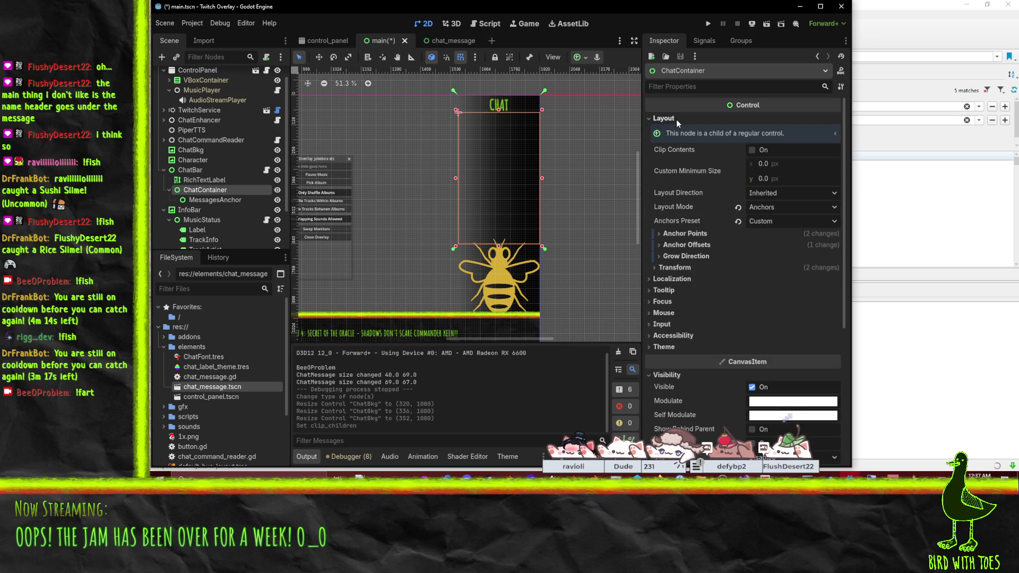
{"action": "left_click", "coordinate": [753, 151]}
{"action": "key", "text": "ctrl+s"}
{"action": "left_click", "coordinate": [708, 24]}
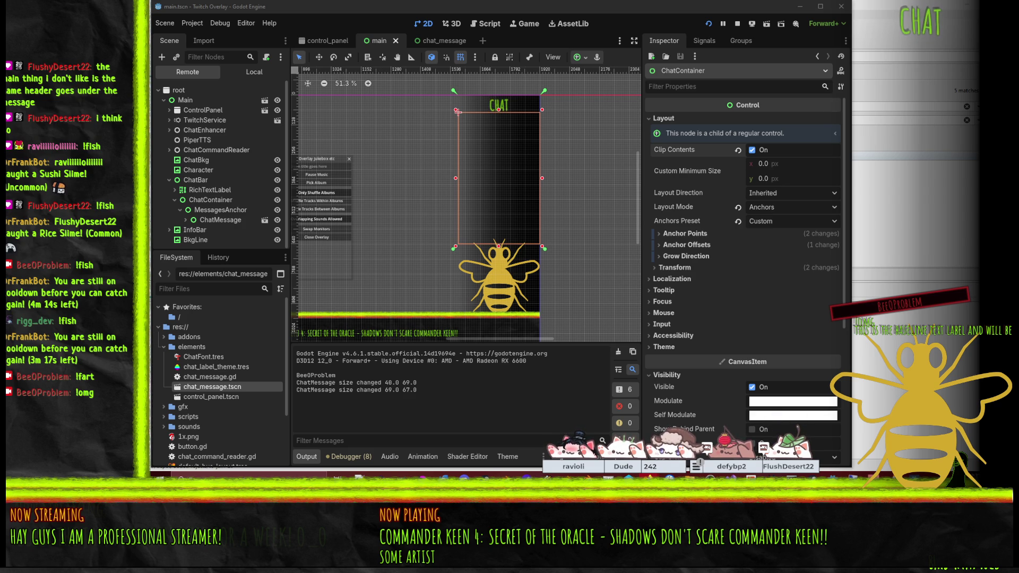
{"action": "left_click", "coordinate": [439, 42]}
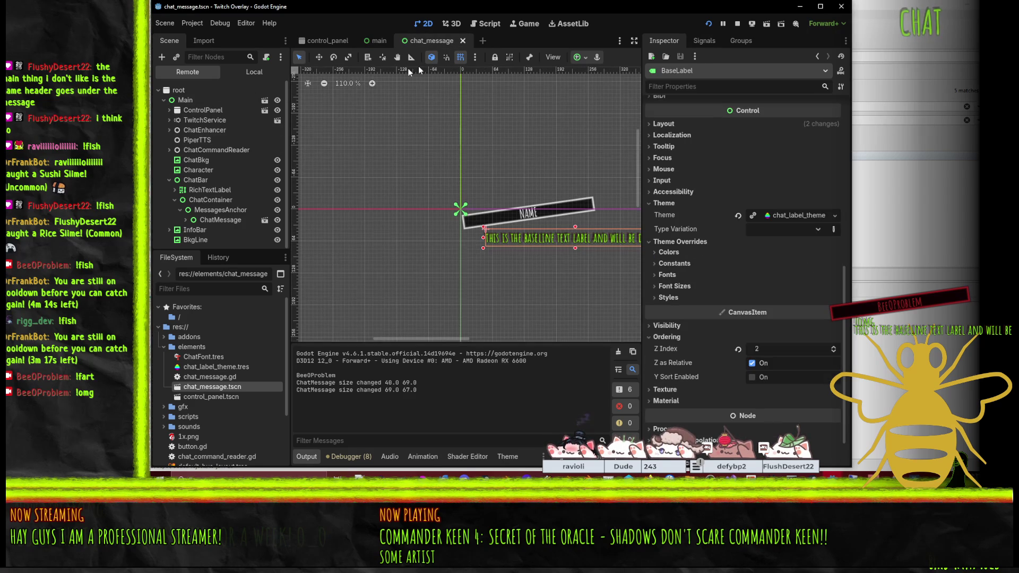
Stop the game, show ChatAvatar, hide BaseLabel, save chat_message, and relaunch the overlay.
{"action": "left_click", "coordinate": [737, 24]}
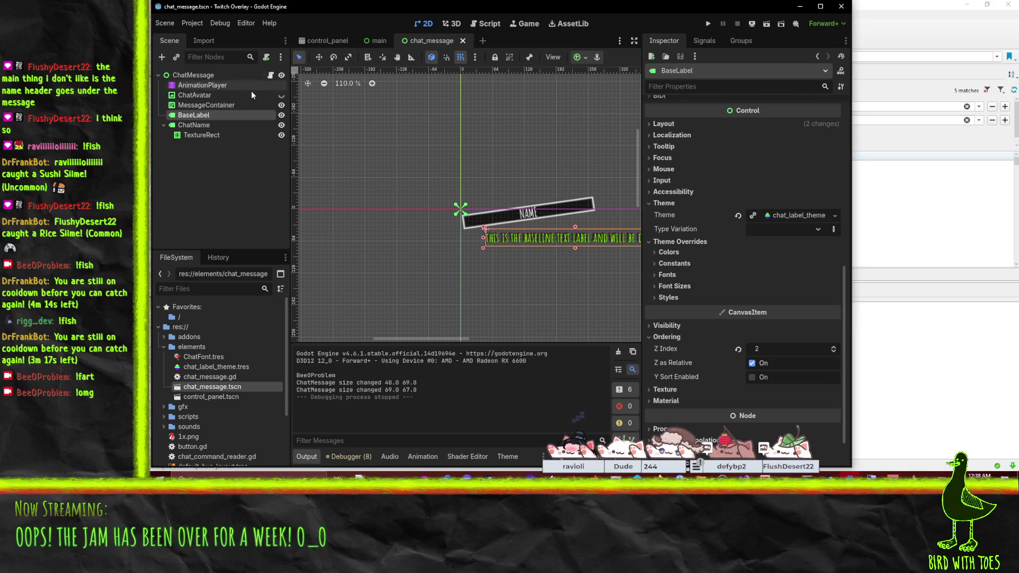
{"action": "left_click", "coordinate": [282, 95]}
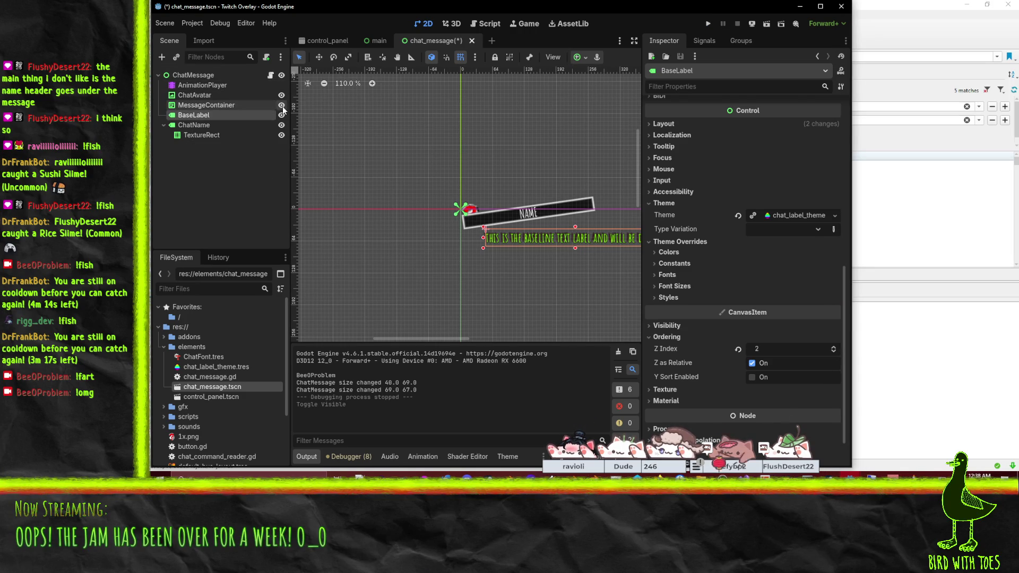
{"action": "left_click", "coordinate": [282, 115]}
{"action": "key", "text": "ctrl+s"}
{"action": "left_click", "coordinate": [708, 24]}
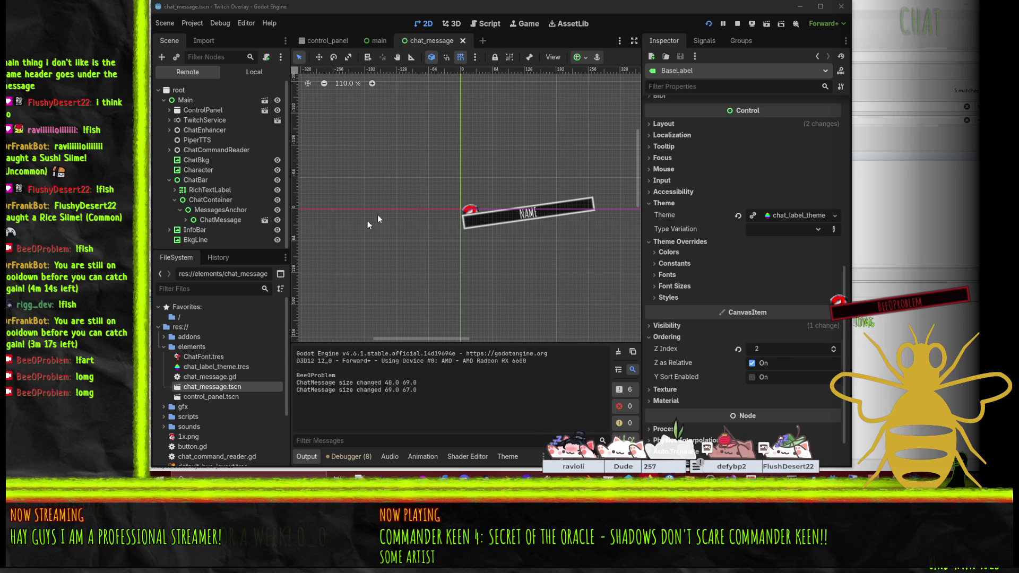
Set the red chat avatar's Z Index to 2 and save the scene.
{"action": "left_click", "coordinate": [469, 211]}
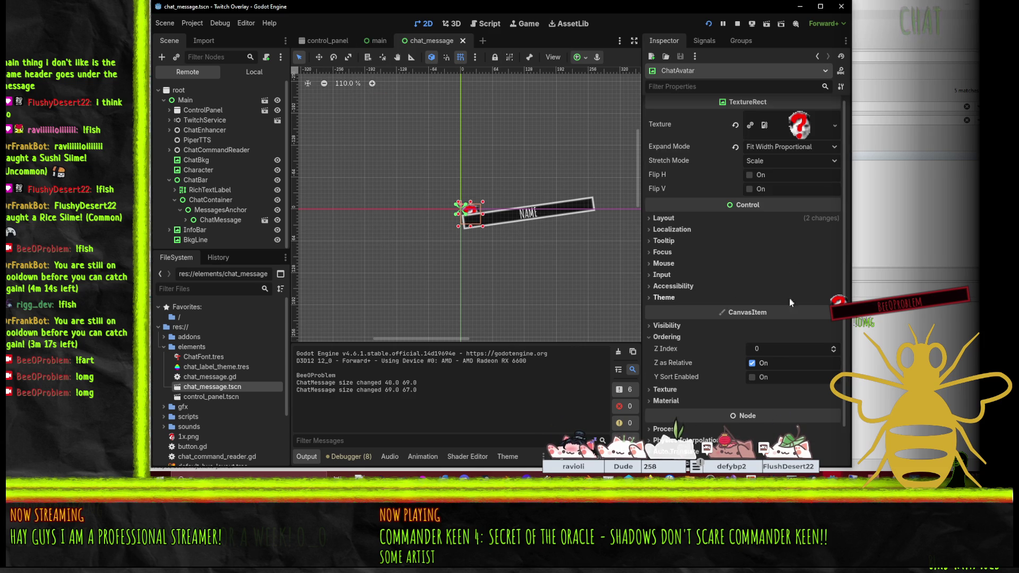
{"action": "left_click", "coordinate": [834, 347]}
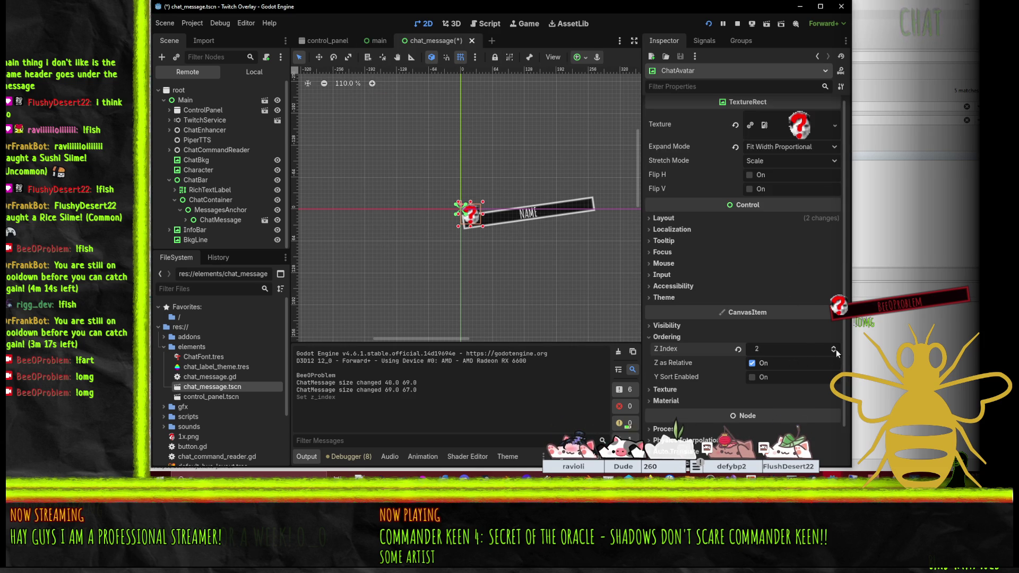
{"action": "key", "text": "ctrl+s"}
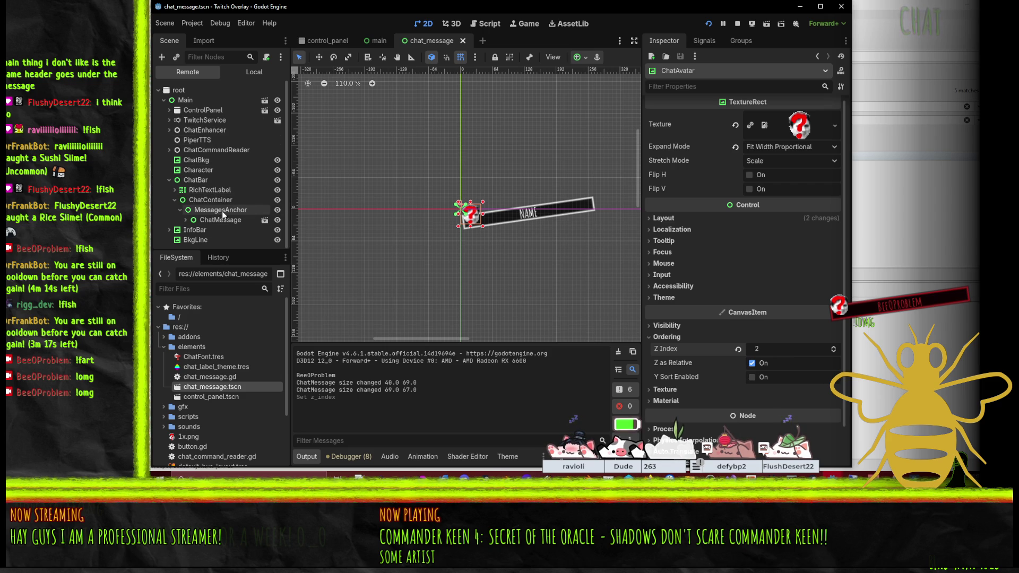
Inspect a live ChatMessage's MessageContainer in the remote tree and widen the editor window slightly.
{"action": "left_click", "coordinate": [175, 190]}
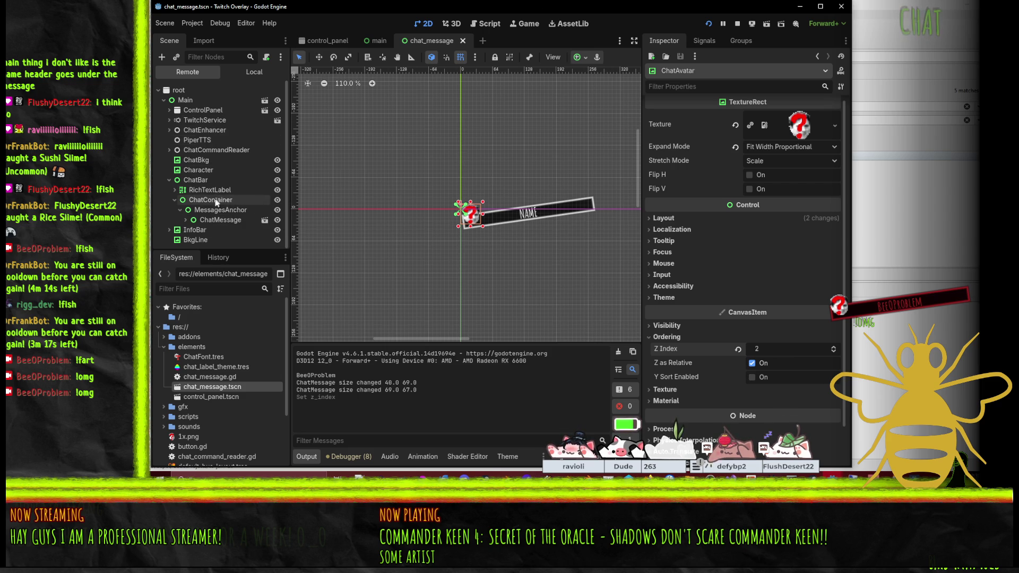
{"action": "left_click", "coordinate": [175, 190]}
{"action": "left_click", "coordinate": [186, 220]}
{"action": "scroll", "coordinate": [234, 212], "scroll_direction": "down", "scroll_amount": 2}
{"action": "left_click", "coordinate": [235, 210]}
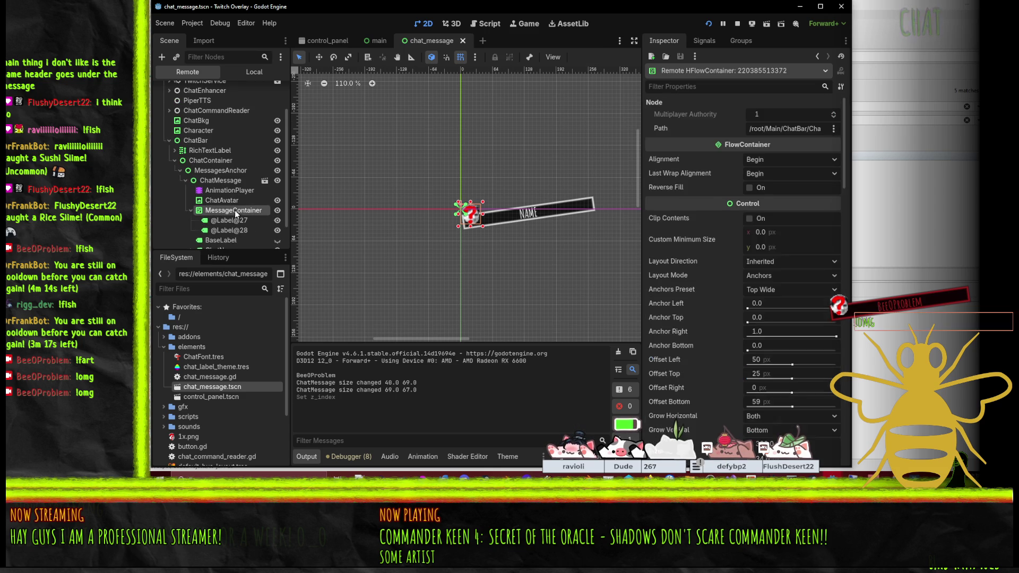
{"action": "left_click", "coordinate": [189, 210]}
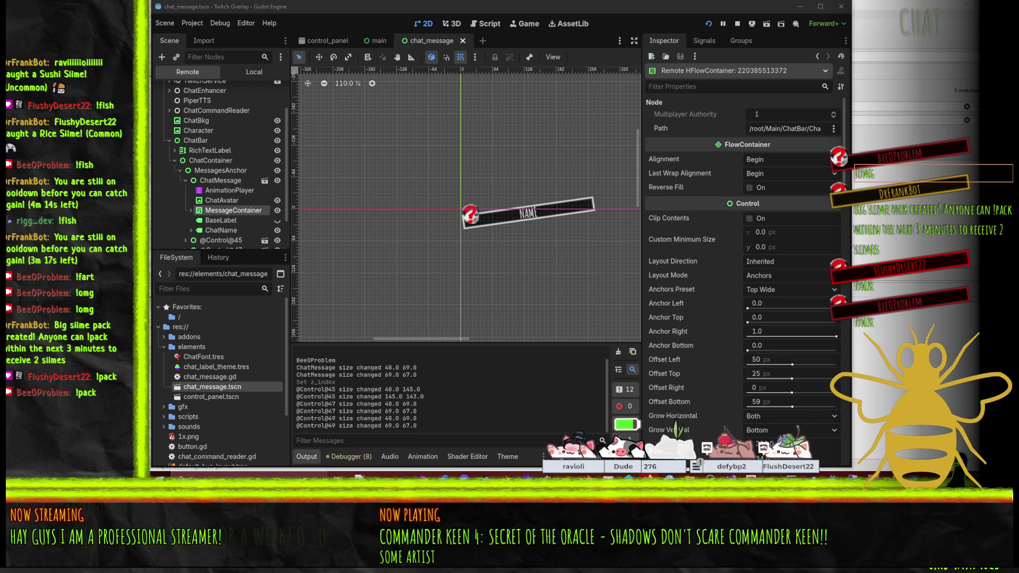
{"action": "left_click_drag", "start_coordinate": [852, 106], "coordinate": [858, 108]}
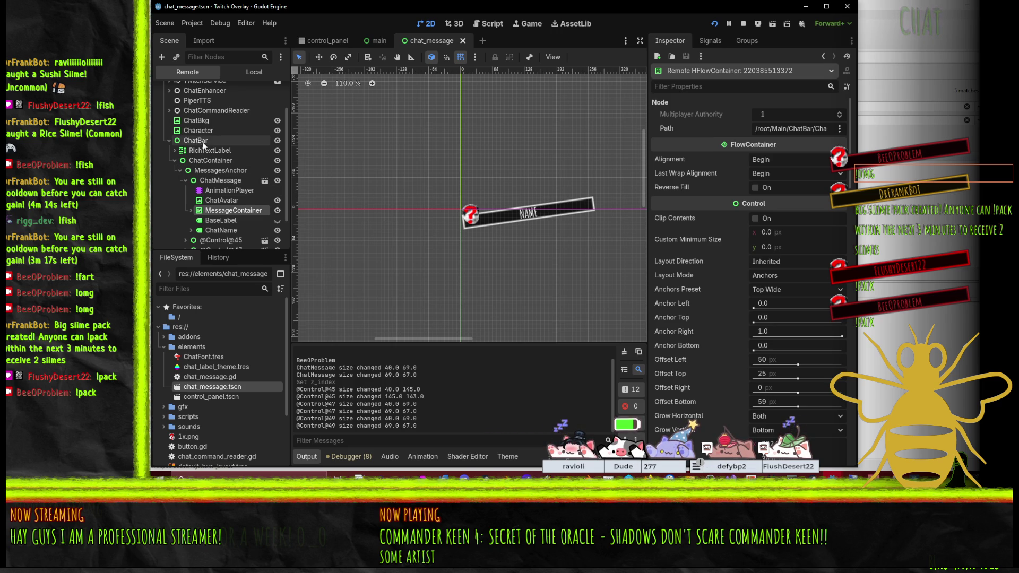
Assign gfx/Background.png as the texture of the running overlay's ChatBkg node.
{"action": "left_click", "coordinate": [197, 121]}
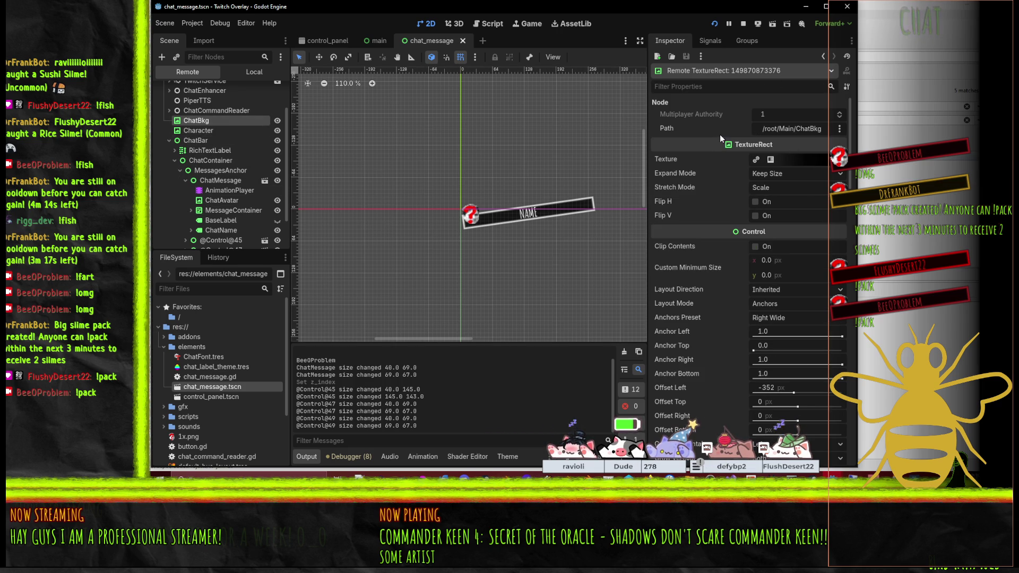
{"action": "left_click", "coordinate": [820, 159]}
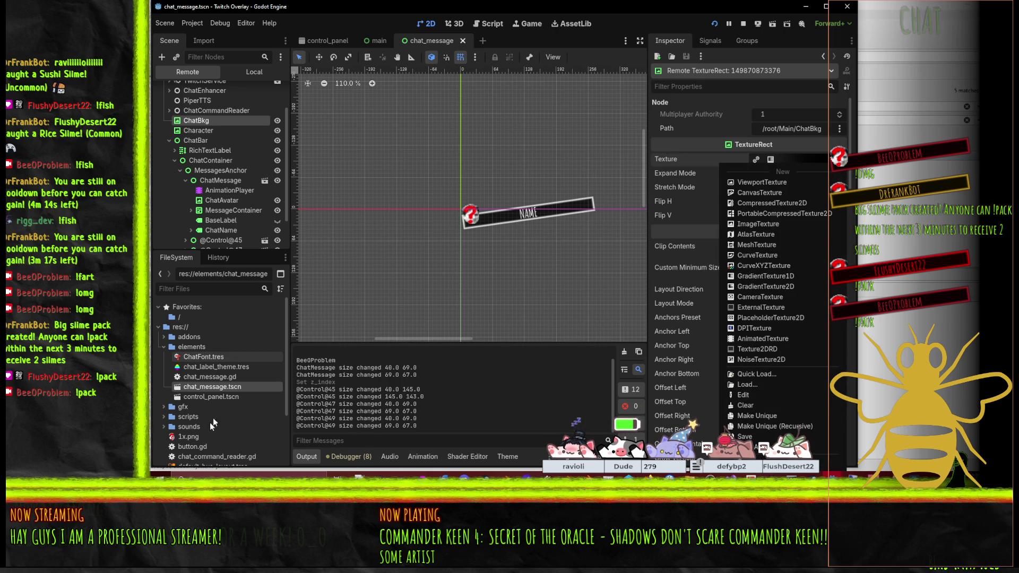
{"action": "left_click", "coordinate": [212, 370]}
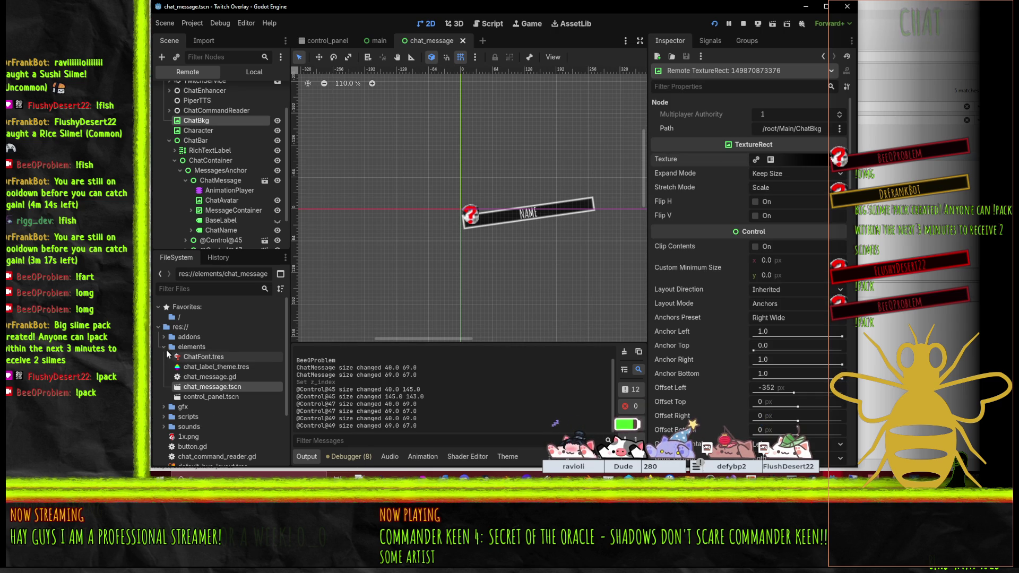
{"action": "left_click", "coordinate": [165, 348]}
{"action": "left_click", "coordinate": [163, 357]}
{"action": "mouse_move", "coordinate": [208, 367]}
{"action": "left_mouse_down"}
{"action": "mouse_move", "coordinate": [782, 208]}
{"action": "mouse_move", "coordinate": [791, 160]}
{"action": "left_mouse_up"}
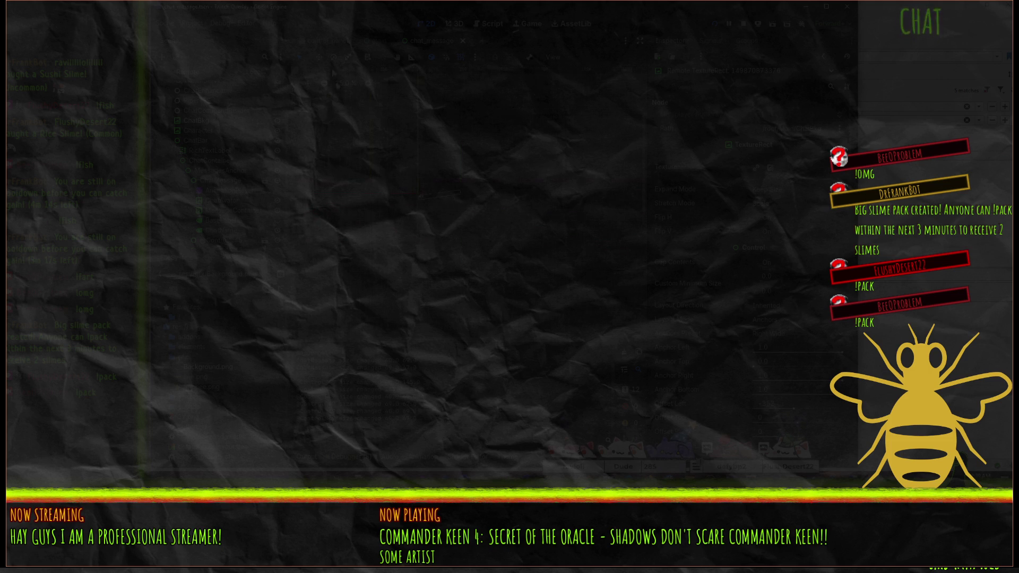
Set the live background's Stretch Mode to Keep so the texture stays unscaled.
{"action": "key", "text": "ctrl+shift+Tab"}
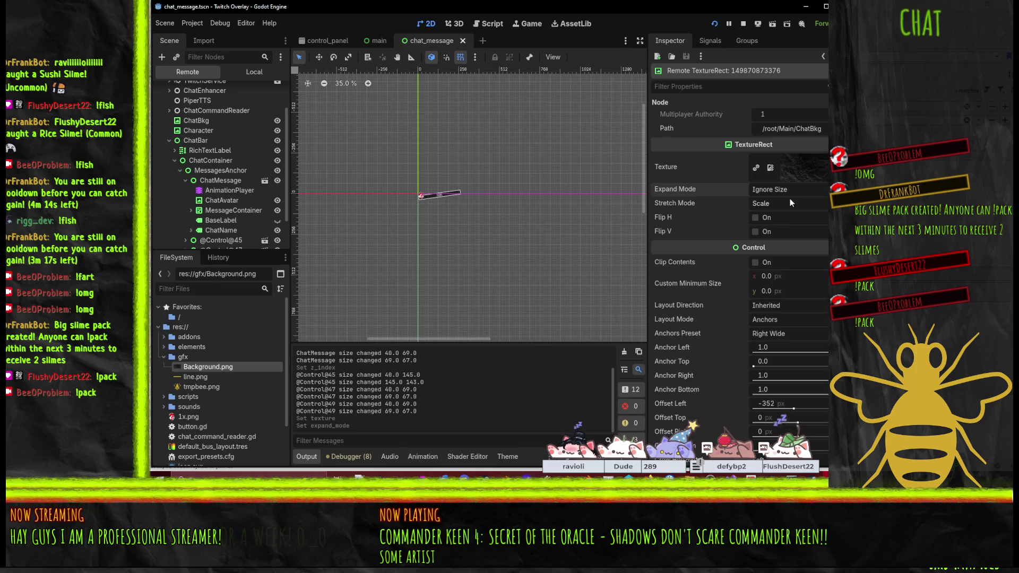
{"action": "left_click", "coordinate": [791, 200]}
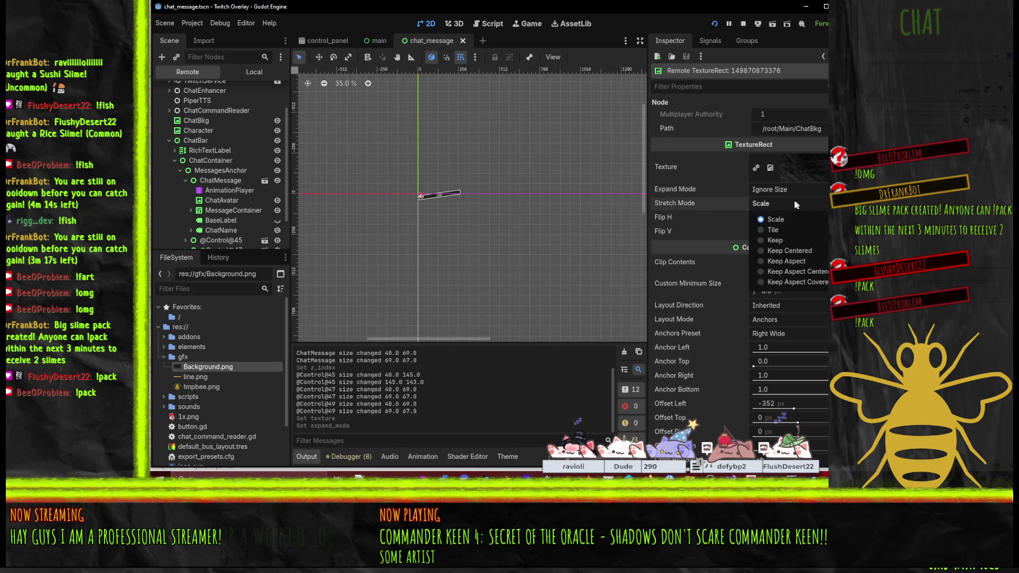
{"action": "left_click", "coordinate": [792, 238]}
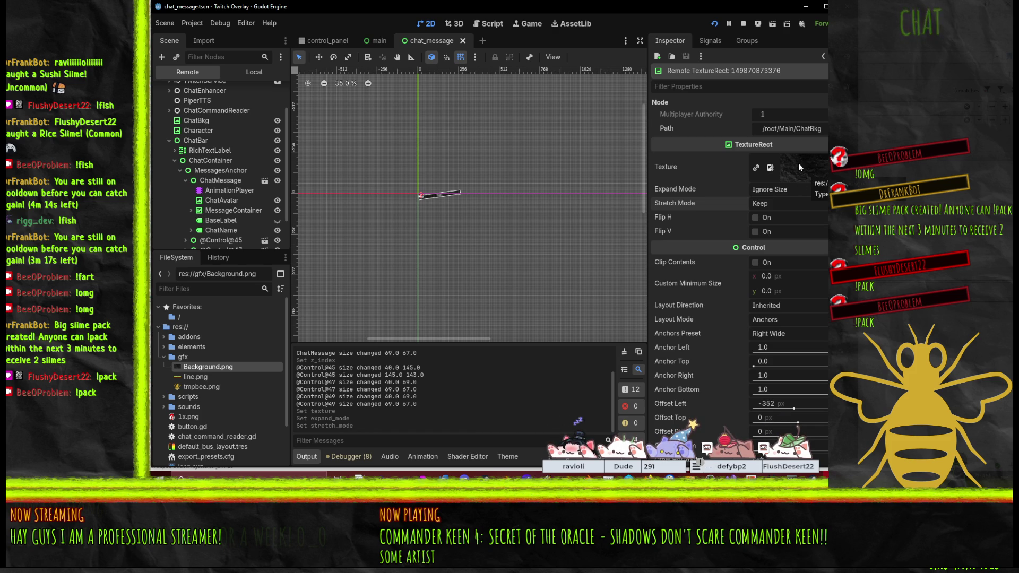
{"action": "mouse_move", "coordinate": [593, 232]}
{"action": "left_mouse_down"}
{"action": "mouse_move", "coordinate": [498, 229]}
{"action": "mouse_move", "coordinate": [507, 237]}
{"action": "left_mouse_up"}
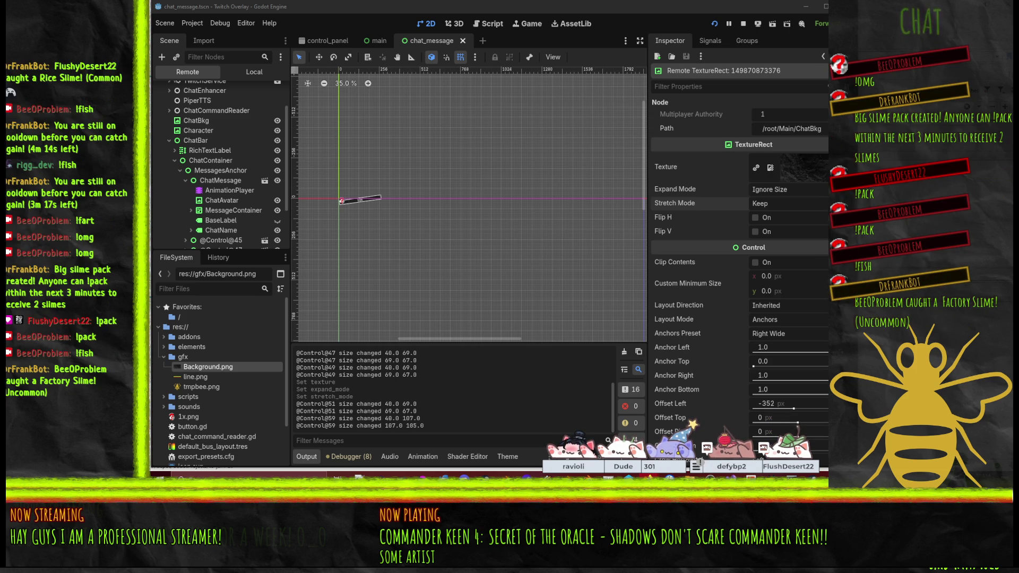
Redo the visibility and Z Index changes, then undo the live background texture change.
{"action": "left_click", "coordinate": [221, 221]}
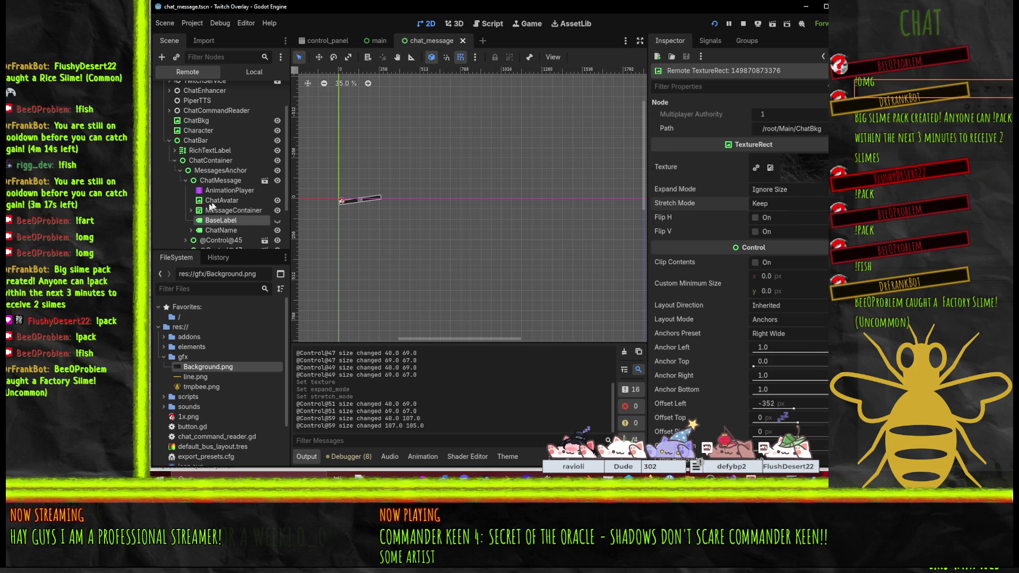
{"action": "scroll", "coordinate": [216, 227], "scroll_direction": "up", "scroll_amount": 3}
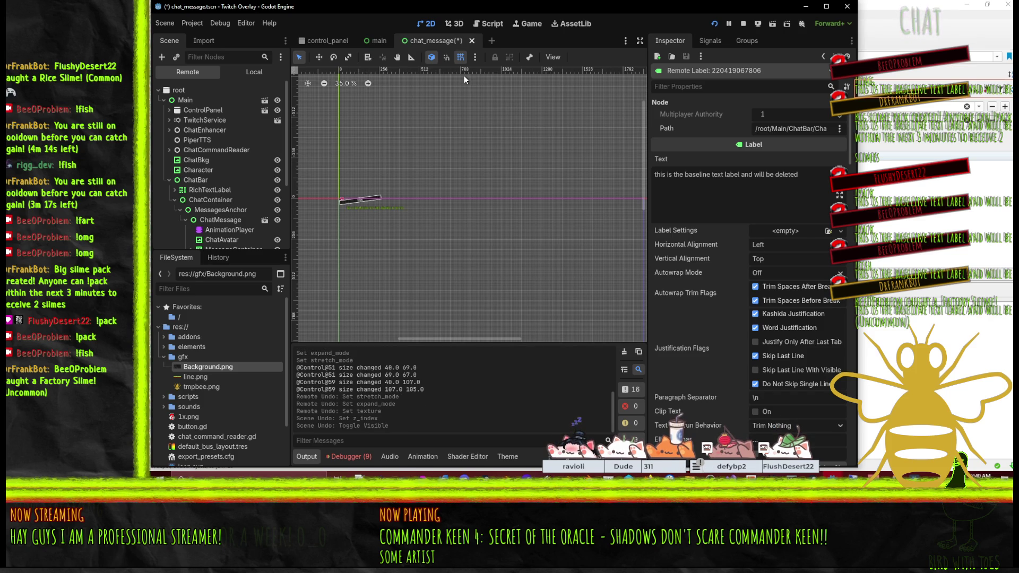
{"action": "key", "text": "ctrl+shift+z"}
{"action": "key", "text": "ctrl+shift+z"}
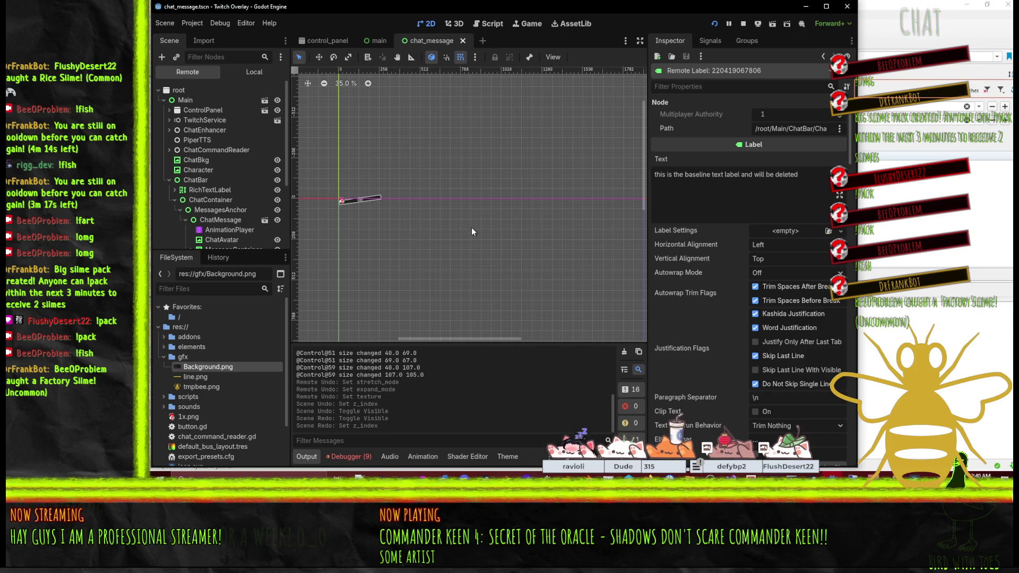
{"action": "key", "text": "ctrl+shift+z"}
{"action": "key", "text": "ctrl+z"}
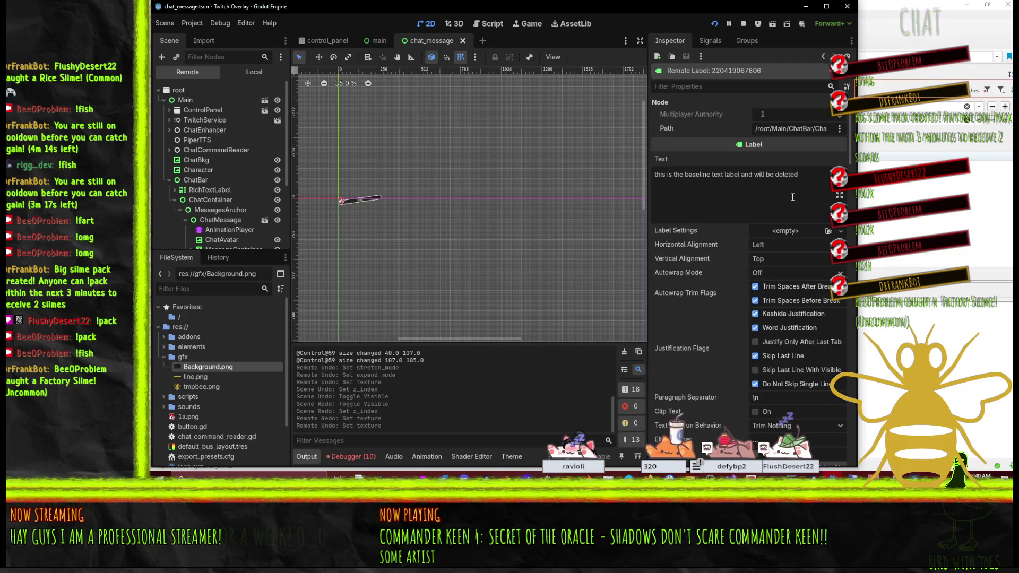
Confirm ChatBkg's Texture is empty, stop the overlay and return to main.tscn.
{"action": "left_click", "coordinate": [195, 160]}
{"action": "left_click", "coordinate": [842, 160]}
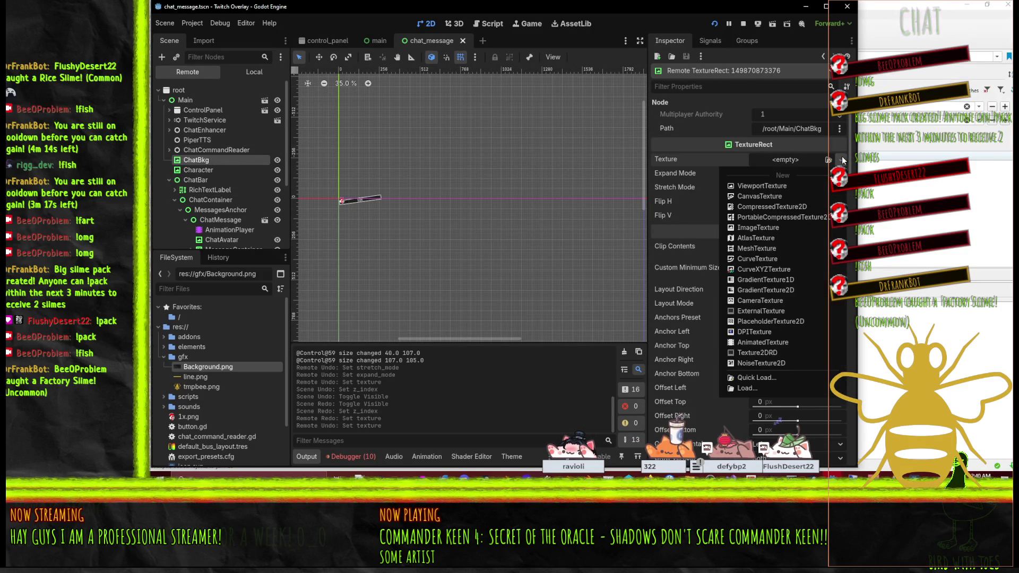
{"action": "left_click", "coordinate": [718, 169]}
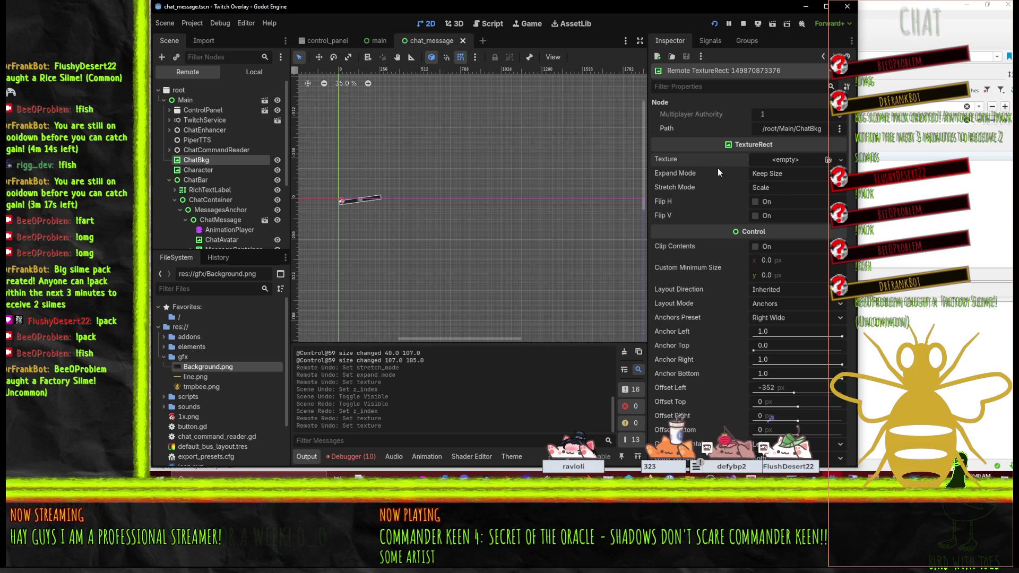
{"action": "left_click", "coordinate": [745, 24]}
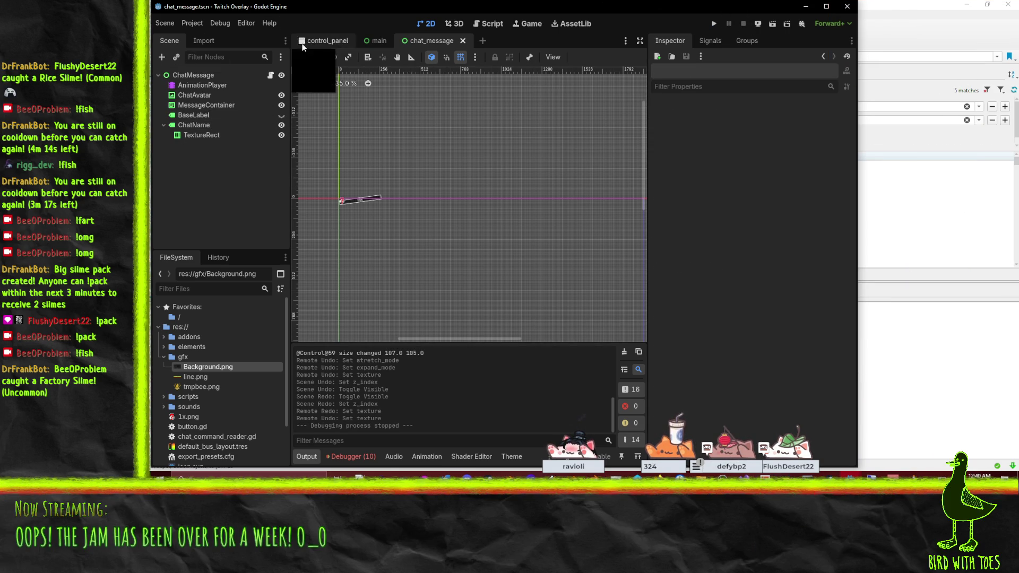
{"action": "left_click", "coordinate": [366, 41]}
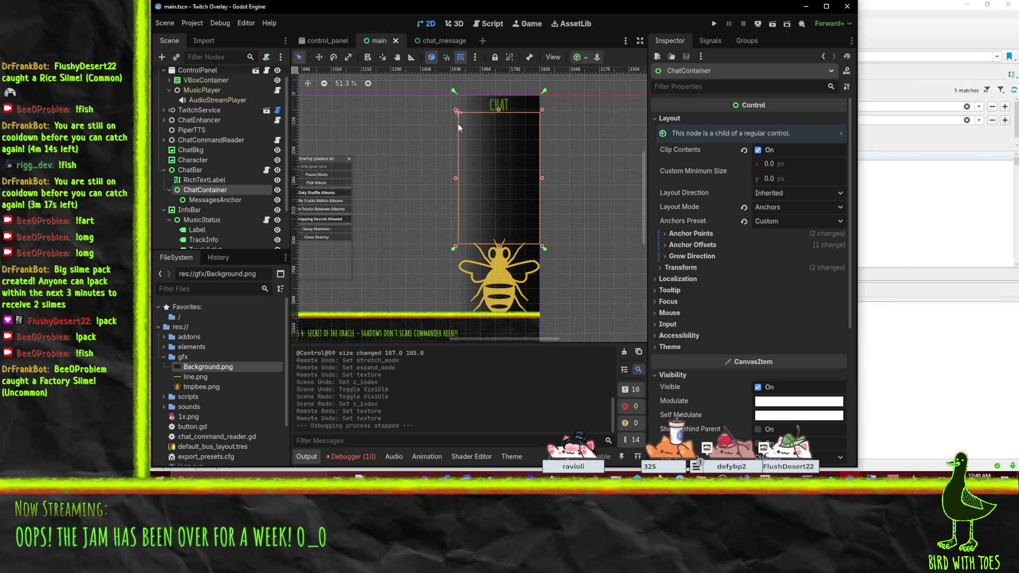
Duplicate ChatBkg as ChatBkg2, nest it under ChatBkg, and load Background.png as its texture.
{"action": "right_click", "coordinate": [199, 151]}
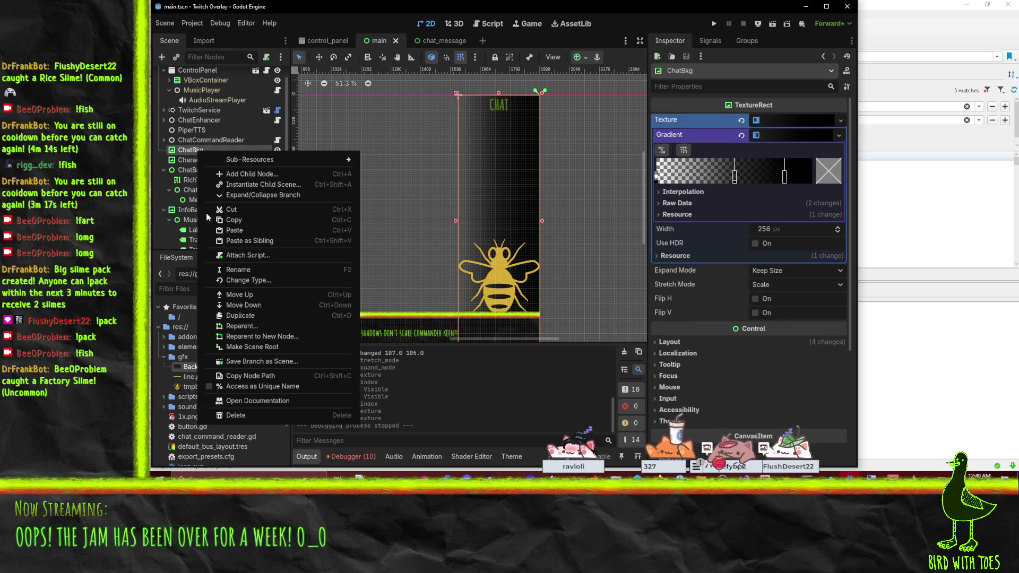
{"action": "key", "text": "Escape"}
{"action": "key", "text": "ctrl+d"}
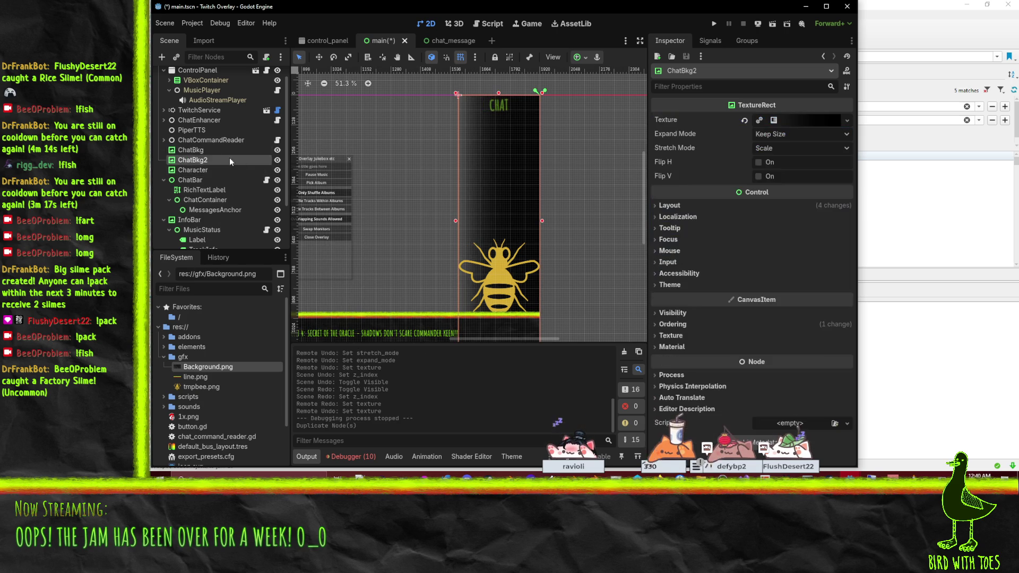
{"action": "left_click_drag", "start_coordinate": [193, 161], "coordinate": [198, 151]}
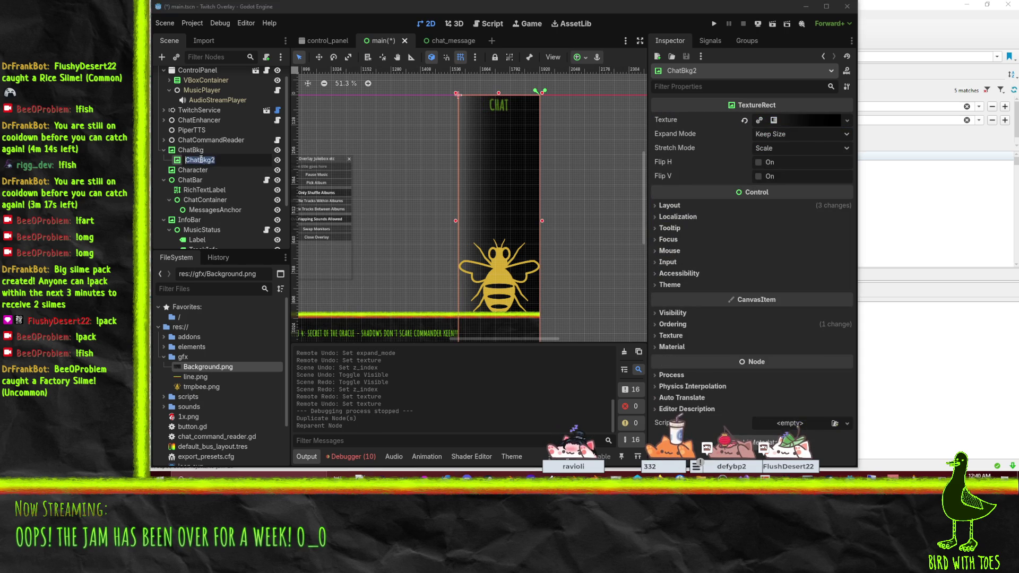
{"action": "left_click", "coordinate": [846, 121]}
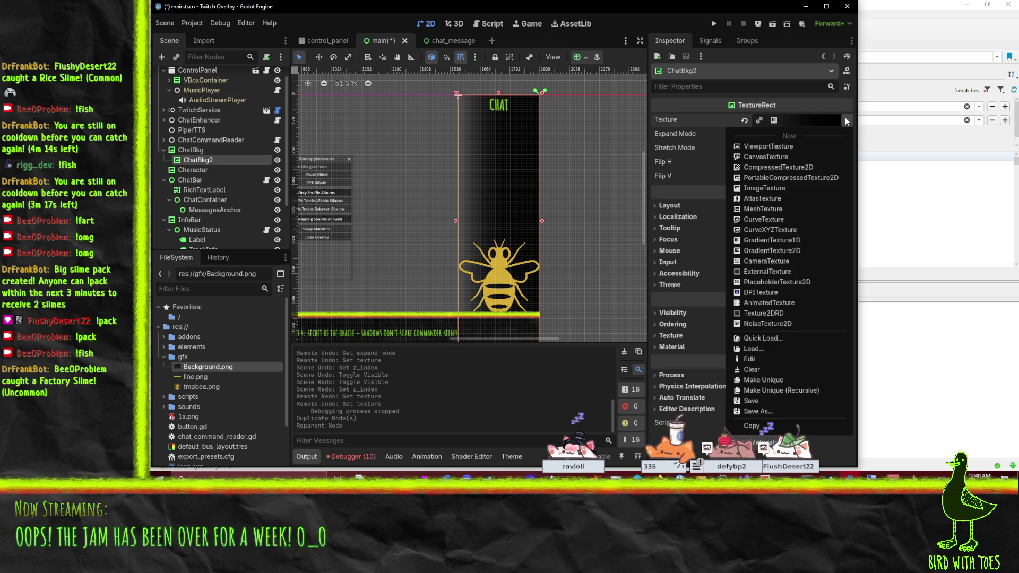
{"action": "left_click", "coordinate": [769, 341]}
{"action": "double_click", "coordinate": [423, 152]}
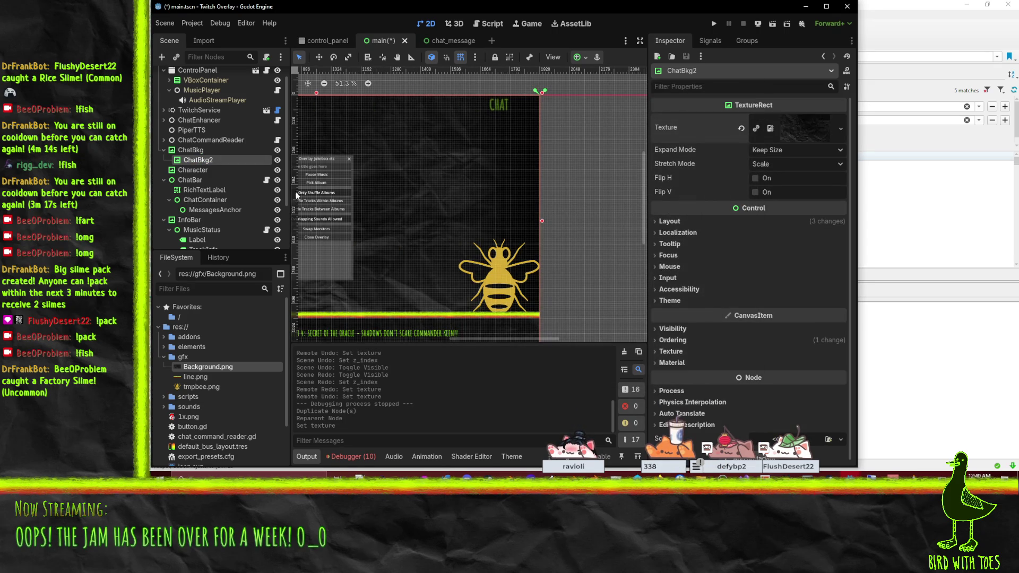
Set ChatBkg's Clip Children to Clip Only.
{"action": "left_click", "coordinate": [191, 149]}
{"action": "scroll", "coordinate": [786, 260], "scroll_direction": "down", "scroll_amount": 2}
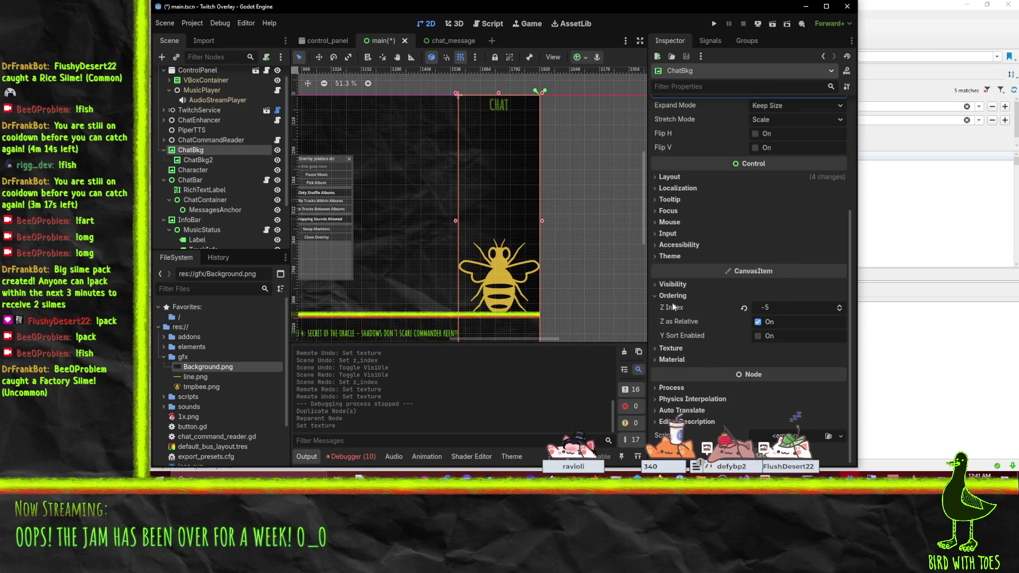
{"action": "left_click", "coordinate": [673, 285]}
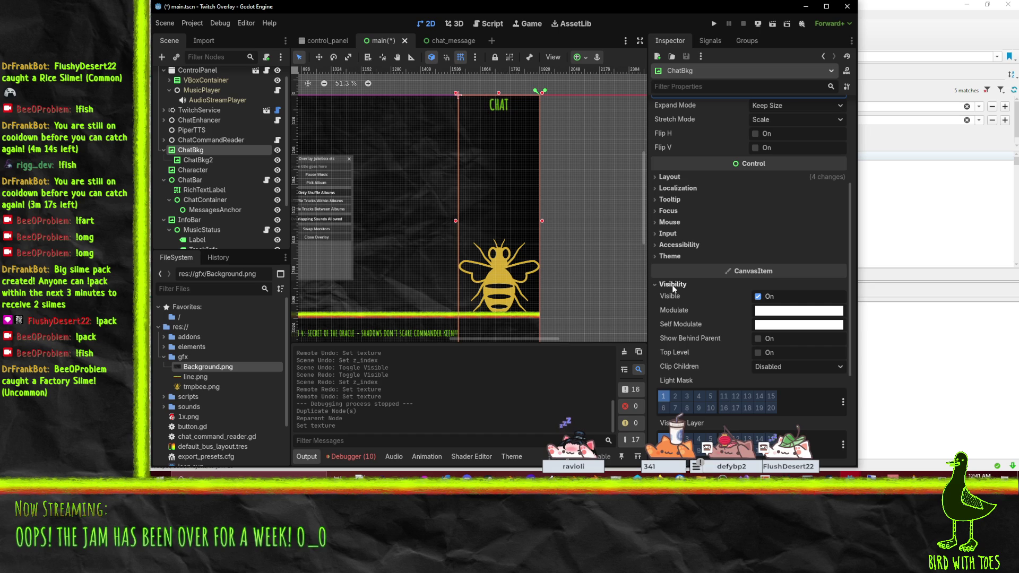
{"action": "left_click", "coordinate": [774, 368]}
{"action": "left_click", "coordinate": [788, 403]}
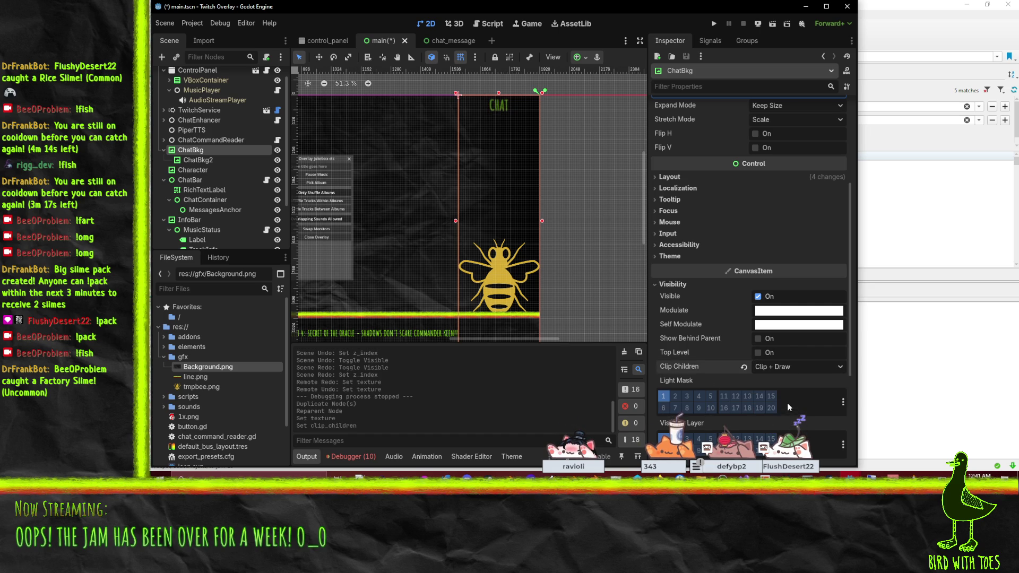
{"action": "left_click", "coordinate": [776, 373]}
{"action": "left_click", "coordinate": [786, 390]}
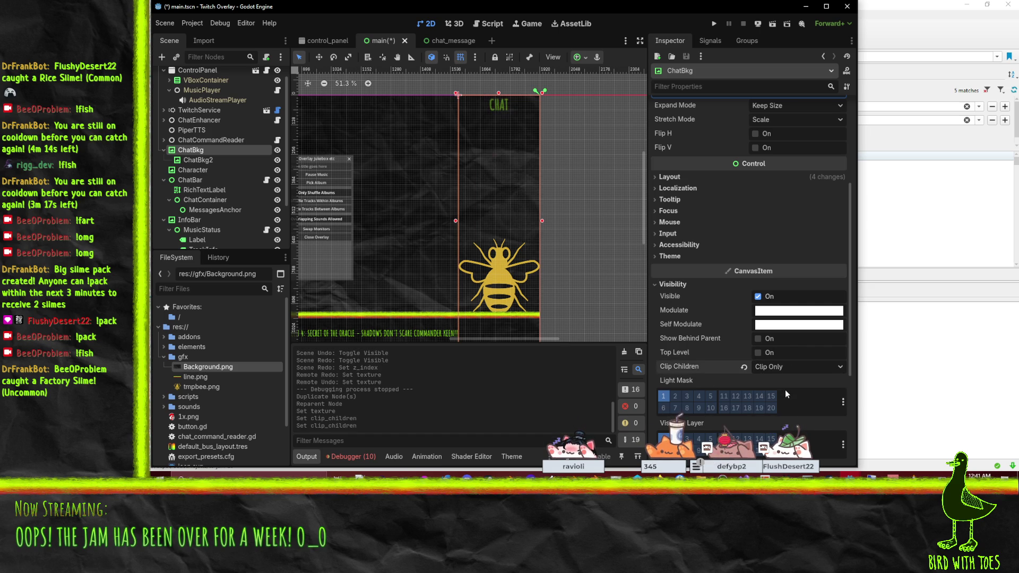
{"action": "scroll", "coordinate": [544, 186], "scroll_direction": "up", "scroll_amount": 4}
{"action": "scroll", "coordinate": [664, 270], "scroll_direction": "up", "scroll_amount": 2}
Expand ChatBkg's gradient texture settings to review the fade, then pick ChatBkg2.
{"action": "left_click", "coordinate": [774, 120]}
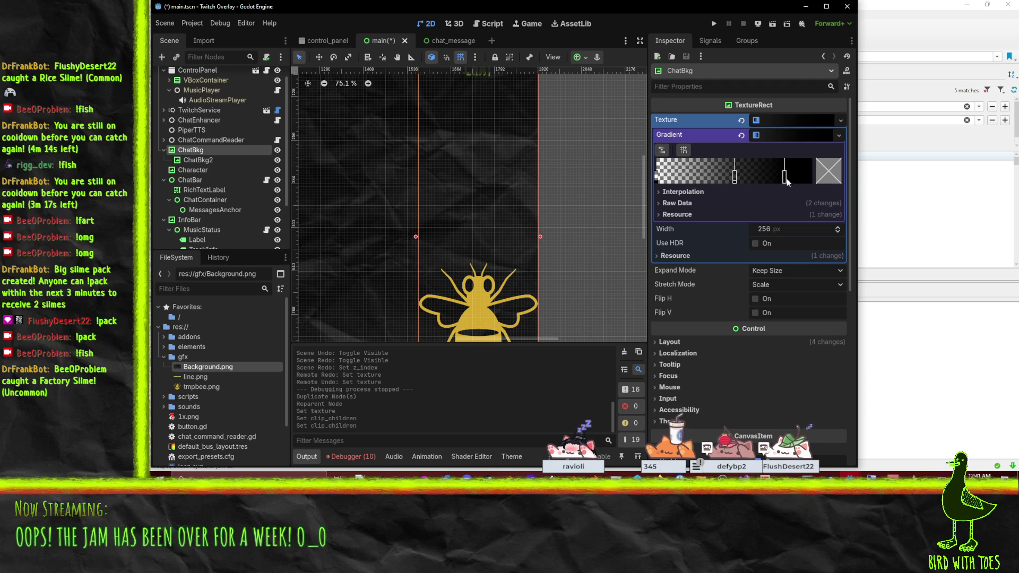
{"action": "scroll", "coordinate": [775, 332], "scroll_direction": "down", "scroll_amount": 5}
{"action": "scroll", "coordinate": [775, 332], "scroll_direction": "up", "scroll_amount": 5}
{"action": "scroll", "coordinate": [775, 330], "scroll_direction": "down", "scroll_amount": 5}
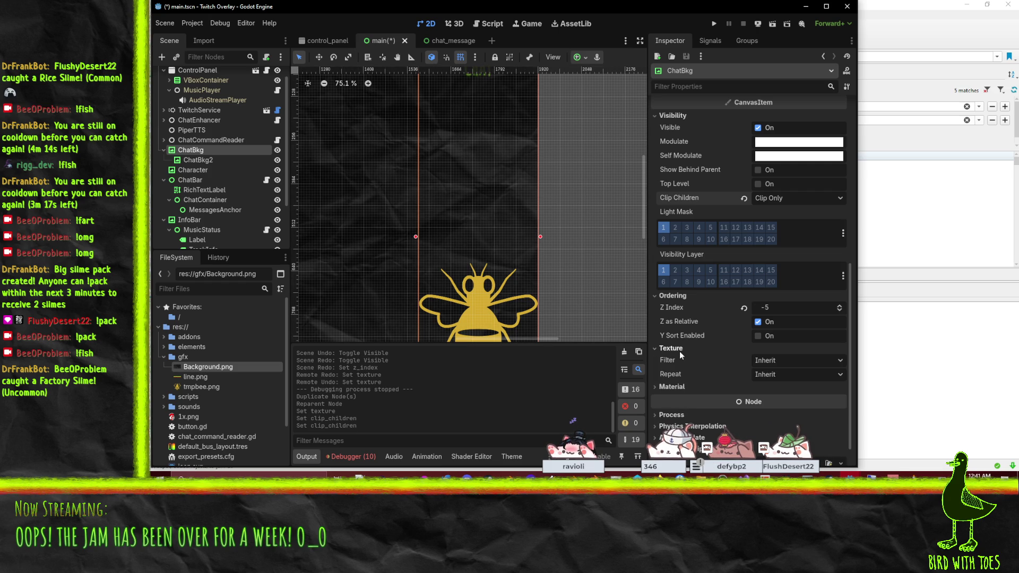
{"action": "scroll", "coordinate": [680, 352], "scroll_direction": "up", "scroll_amount": 6}
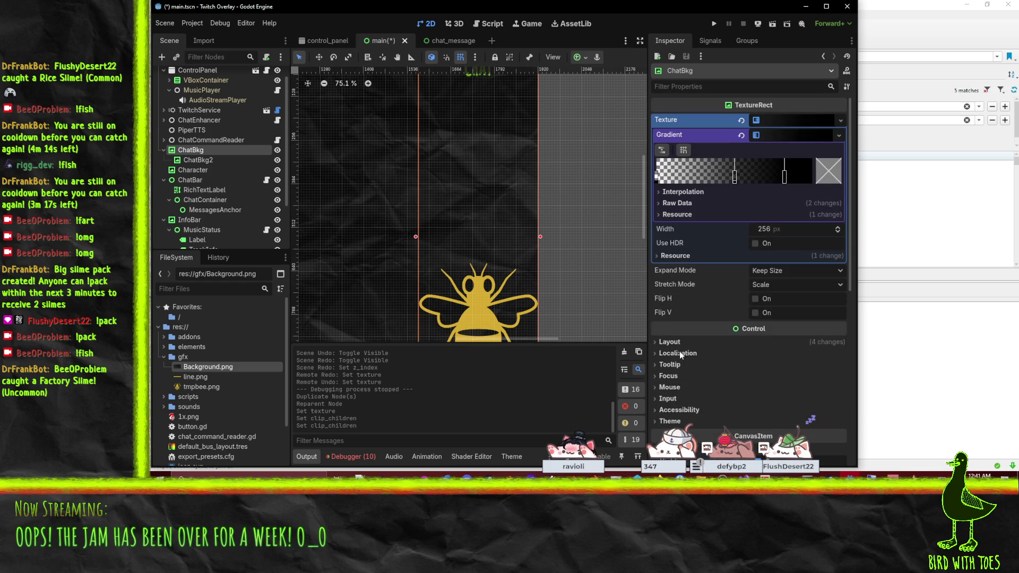
{"action": "left_click", "coordinate": [213, 162]}
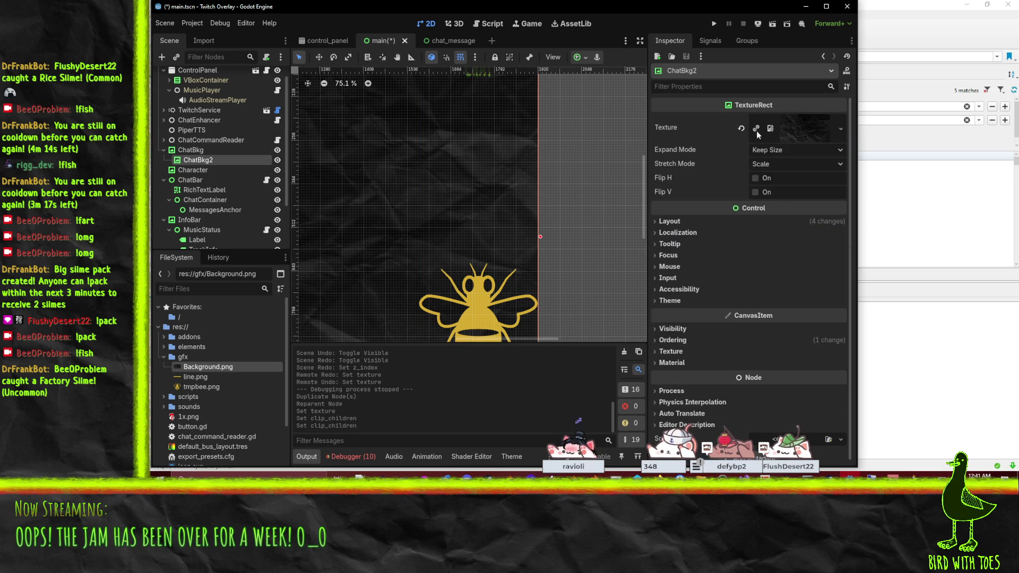
Set ChatBkg2's Expand Mode to Ignore Size and Stretch Mode to Keep.
{"action": "left_click", "coordinate": [782, 150]}
{"action": "left_click", "coordinate": [765, 172]}
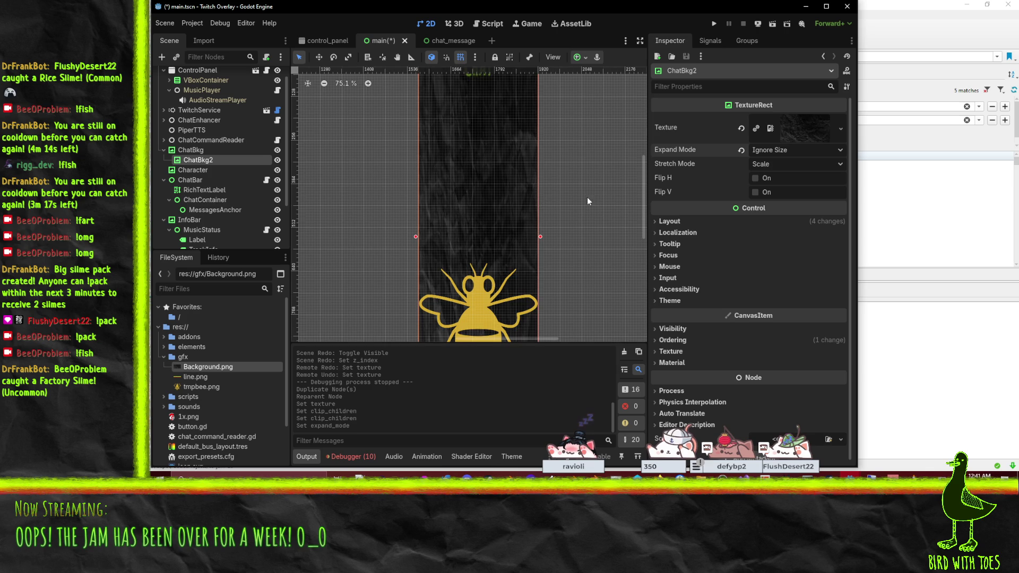
{"action": "left_click", "coordinate": [785, 165]}
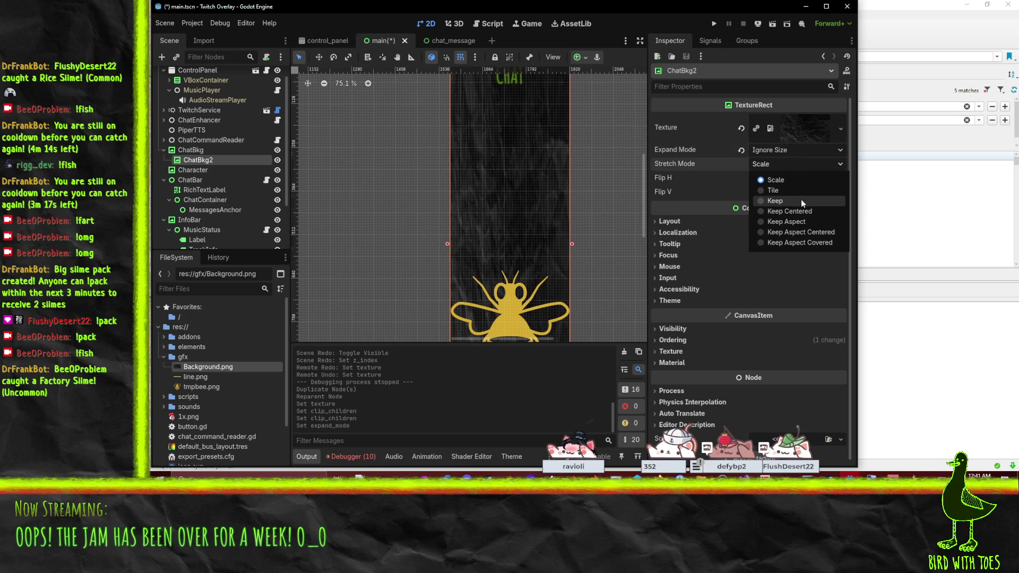
{"action": "left_click", "coordinate": [801, 199]}
{"action": "scroll", "coordinate": [595, 189], "scroll_direction": "down", "scroll_amount": 5}
{"action": "left_click", "coordinate": [788, 165]}
{"action": "left_click", "coordinate": [788, 167]}
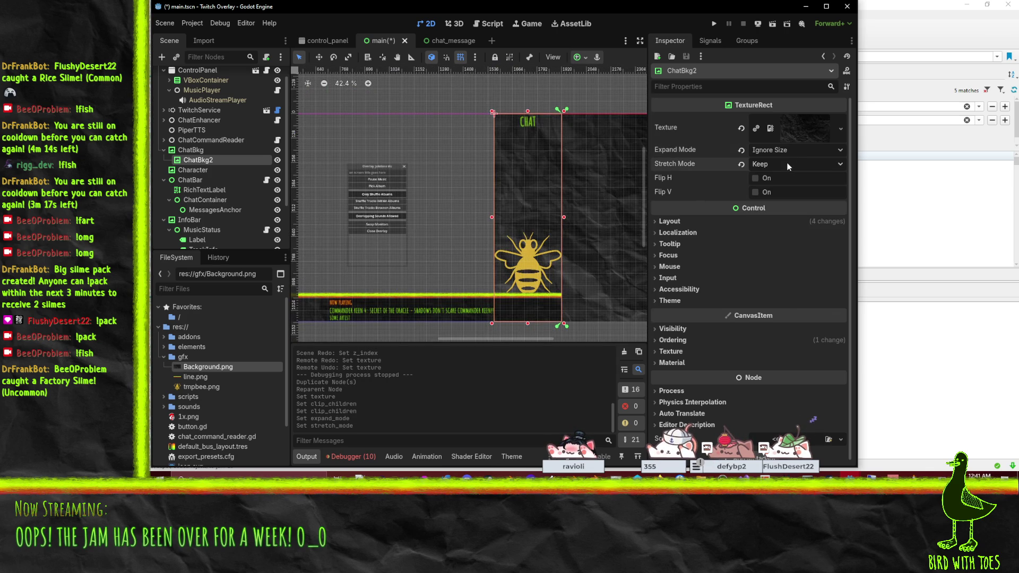
Enable Clip Contents on ChatBkg2 so the paper texture stays within its bounds.
{"action": "left_click", "coordinate": [676, 228]}
{"action": "left_click", "coordinate": [758, 253]}
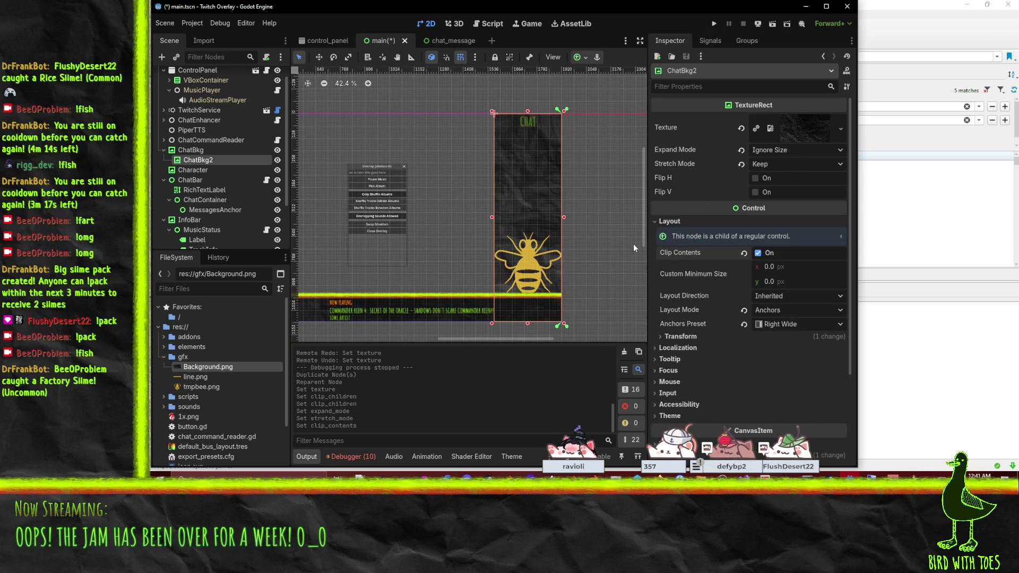
{"action": "left_click_drag", "start_coordinate": [636, 238], "coordinate": [600, 229]}
{"action": "scroll", "coordinate": [614, 230], "scroll_direction": "up", "scroll_amount": 3}
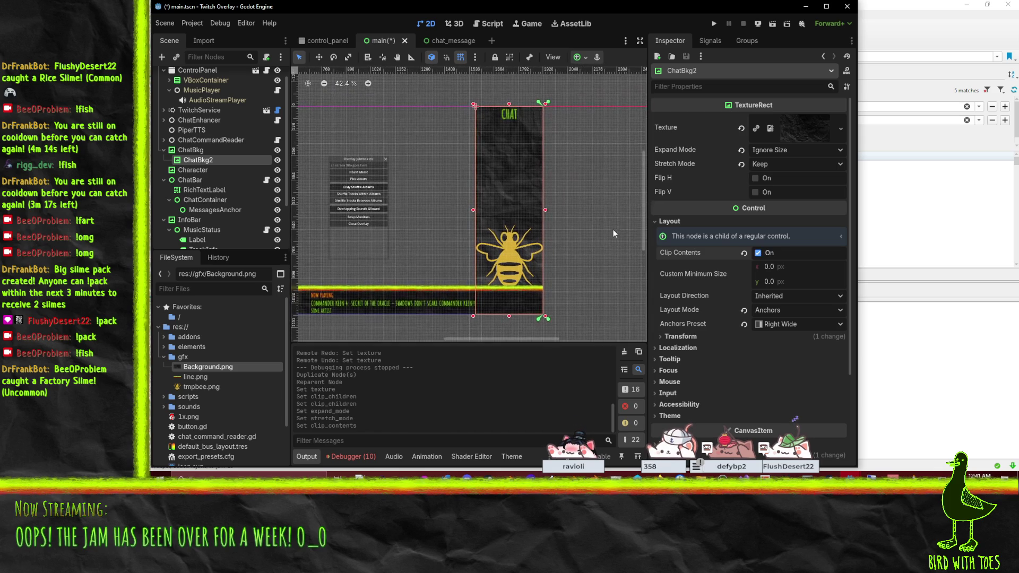
{"action": "left_click", "coordinate": [208, 153]}
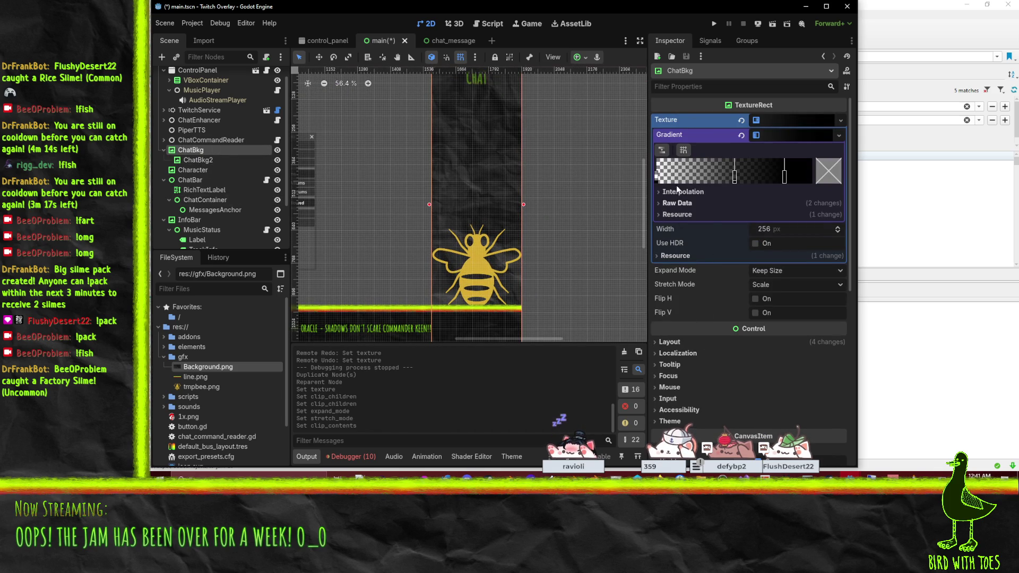
Enable Clip Contents on ChatBkg and set its Clip Children to Clip + Draw.
{"action": "scroll", "coordinate": [698, 242], "scroll_direction": "down", "scroll_amount": 5}
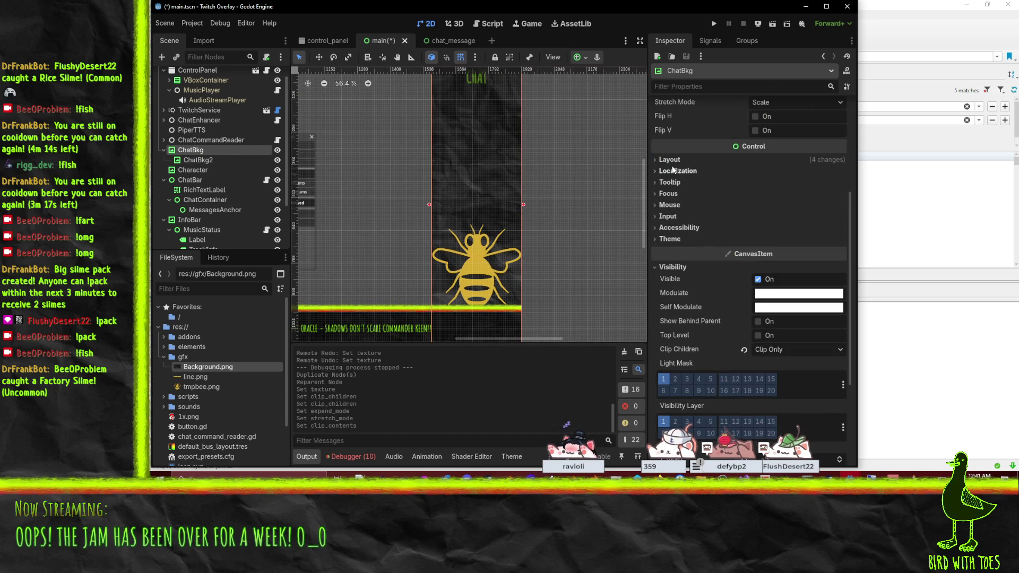
{"action": "scroll", "coordinate": [673, 169], "scroll_direction": "up", "scroll_amount": 5}
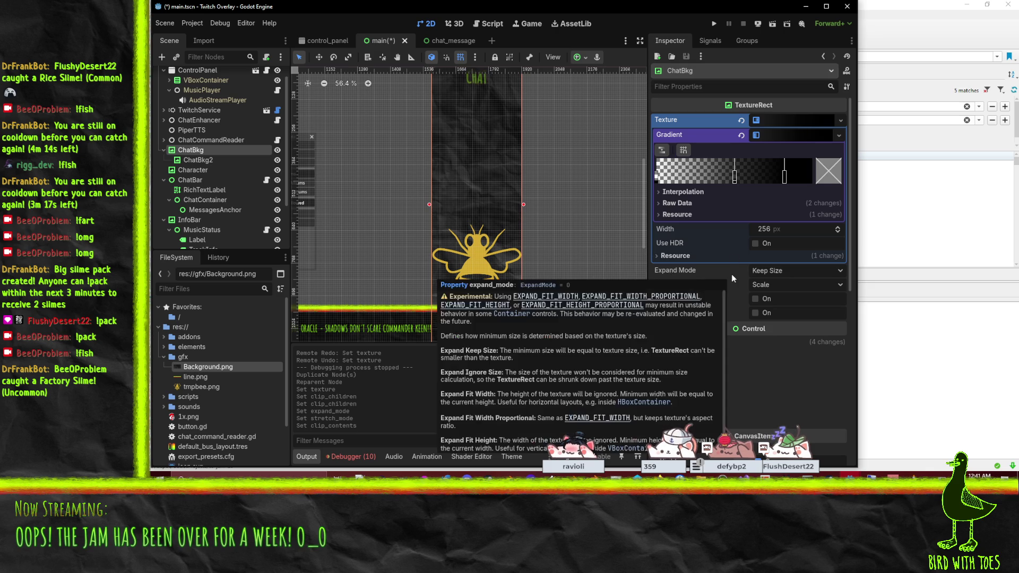
{"action": "scroll", "coordinate": [717, 265], "scroll_direction": "down", "scroll_amount": 4}
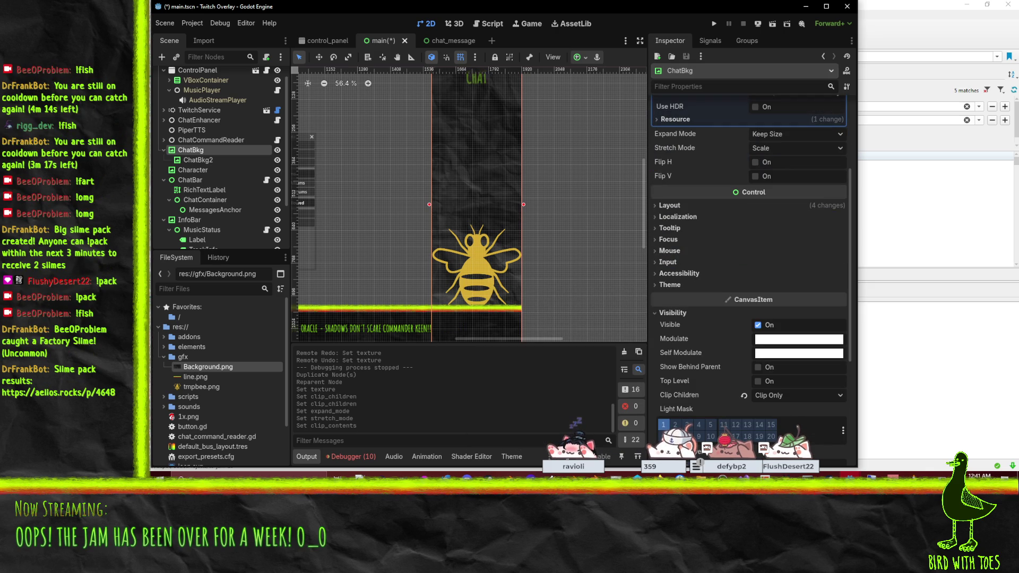
{"action": "left_click", "coordinate": [680, 205]}
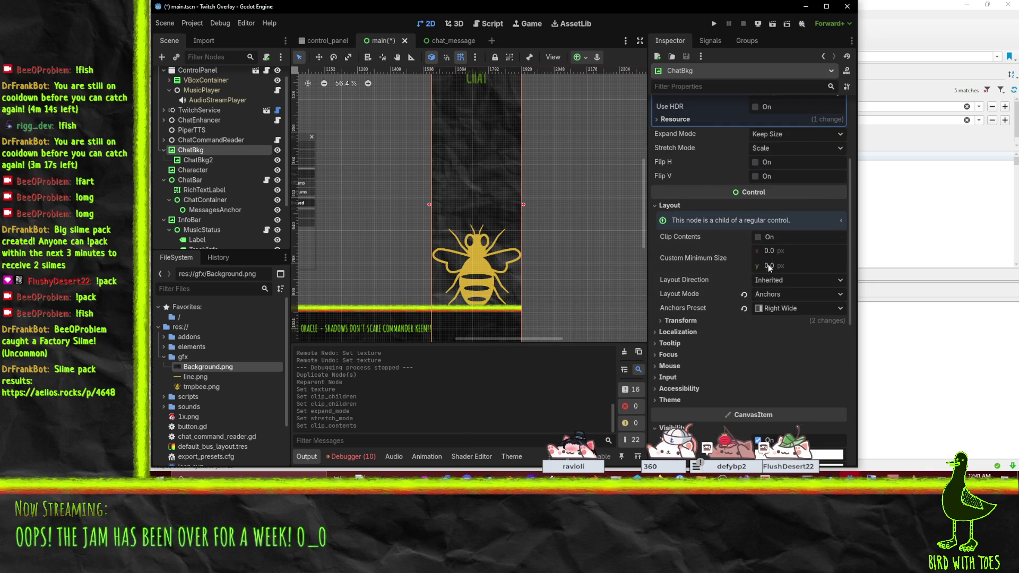
{"action": "left_click", "coordinate": [759, 239]}
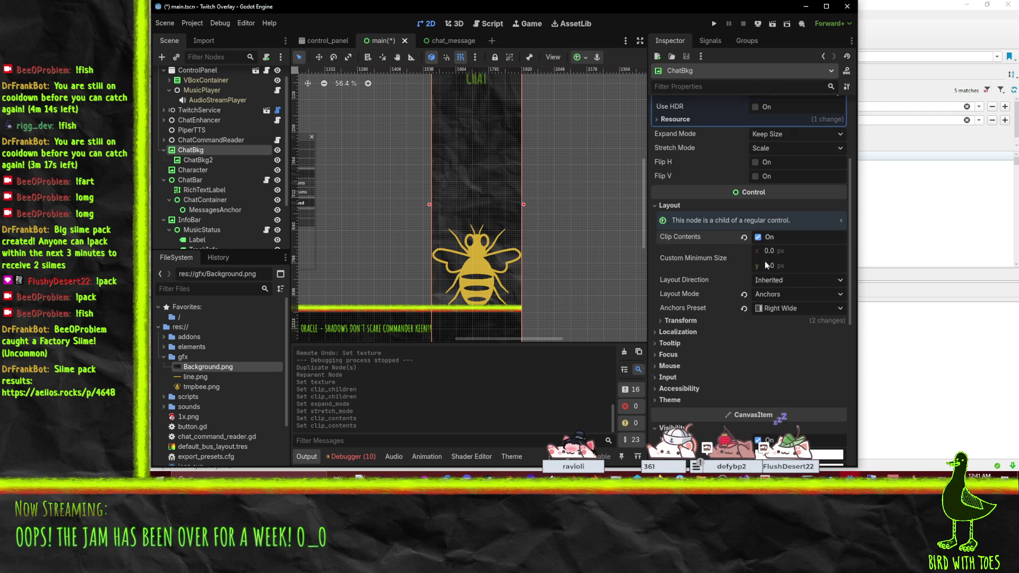
{"action": "scroll", "coordinate": [766, 256], "scroll_direction": "down", "scroll_amount": 9}
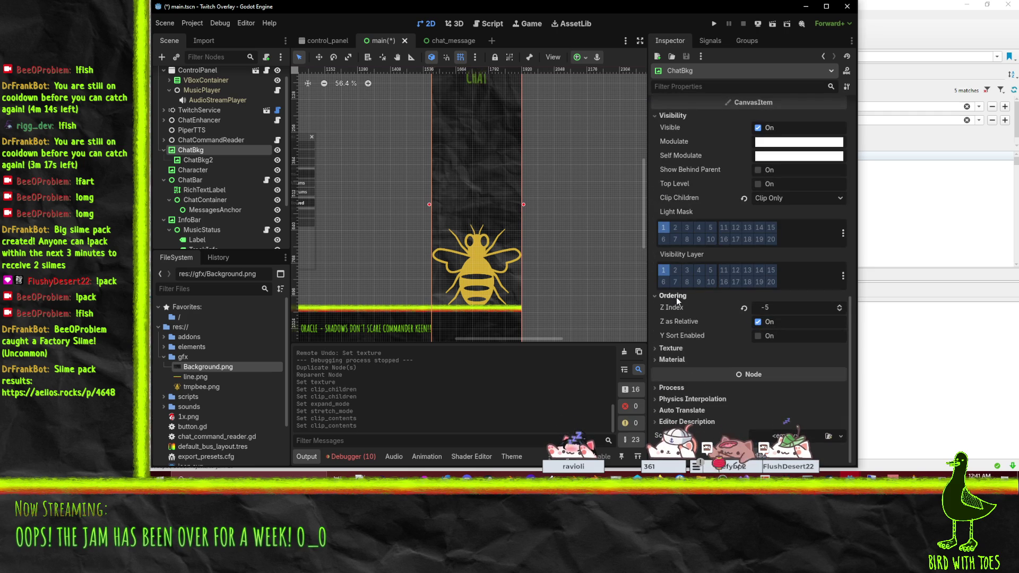
{"action": "left_click", "coordinate": [788, 198]}
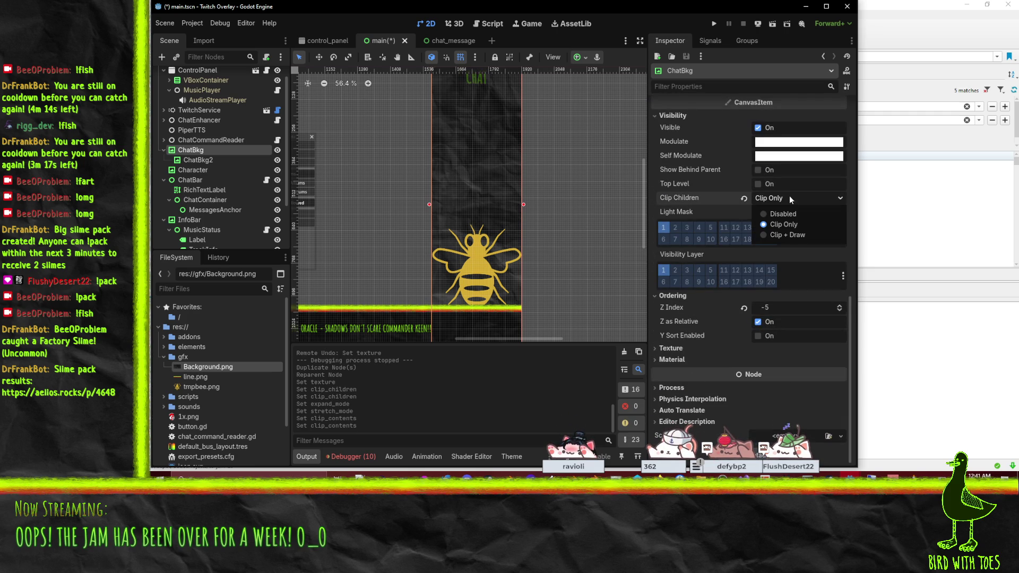
{"action": "left_click", "coordinate": [794, 240]}
Add and remove a gradient stop, then reverse the ChatBkg gradient twice, leaving it unchanged.
{"action": "left_click_drag", "start_coordinate": [538, 202], "coordinate": [528, 270]}
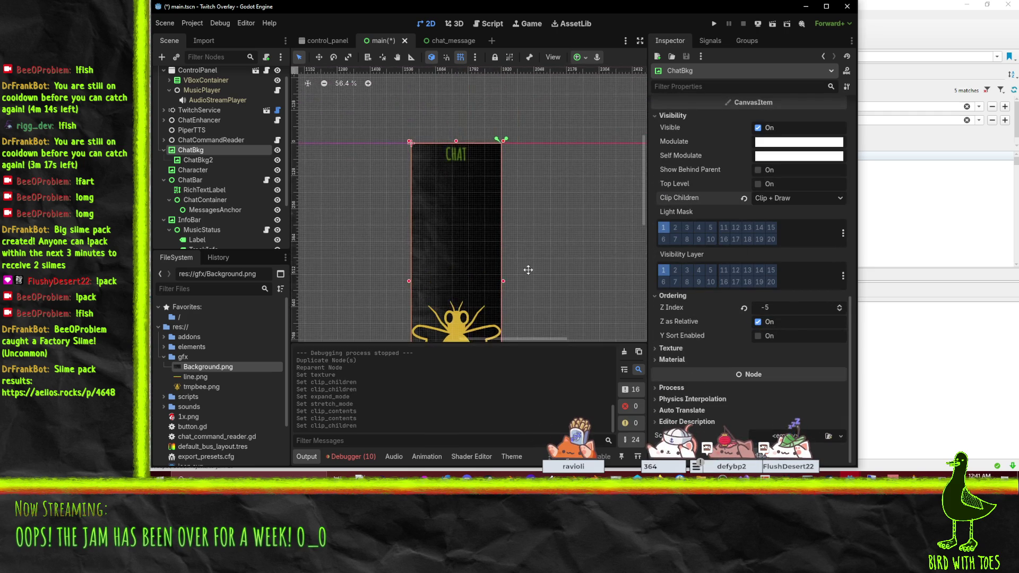
{"action": "scroll", "coordinate": [528, 269], "scroll_direction": "down", "scroll_amount": 1}
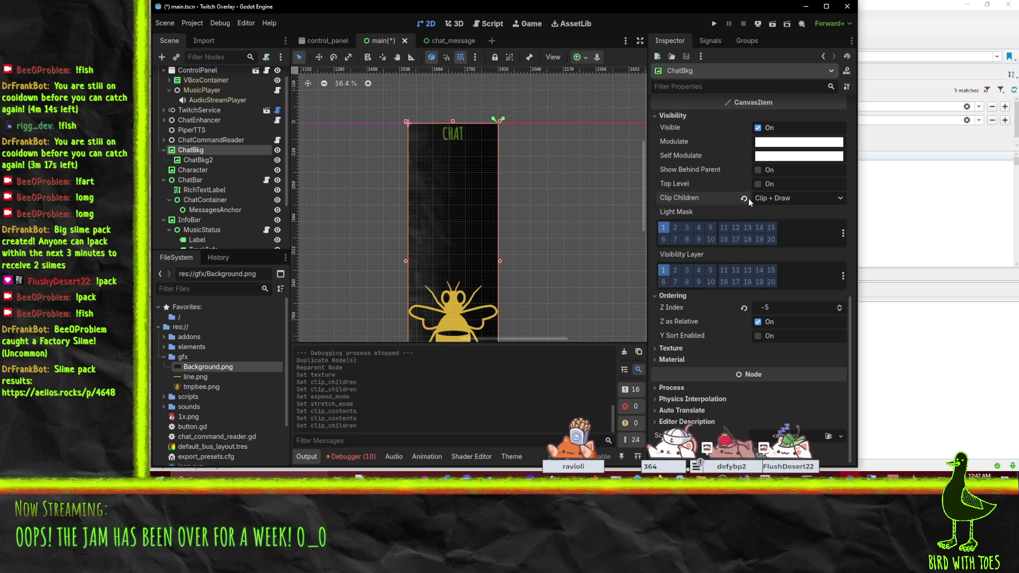
{"action": "scroll", "coordinate": [767, 197], "scroll_direction": "up", "scroll_amount": 5}
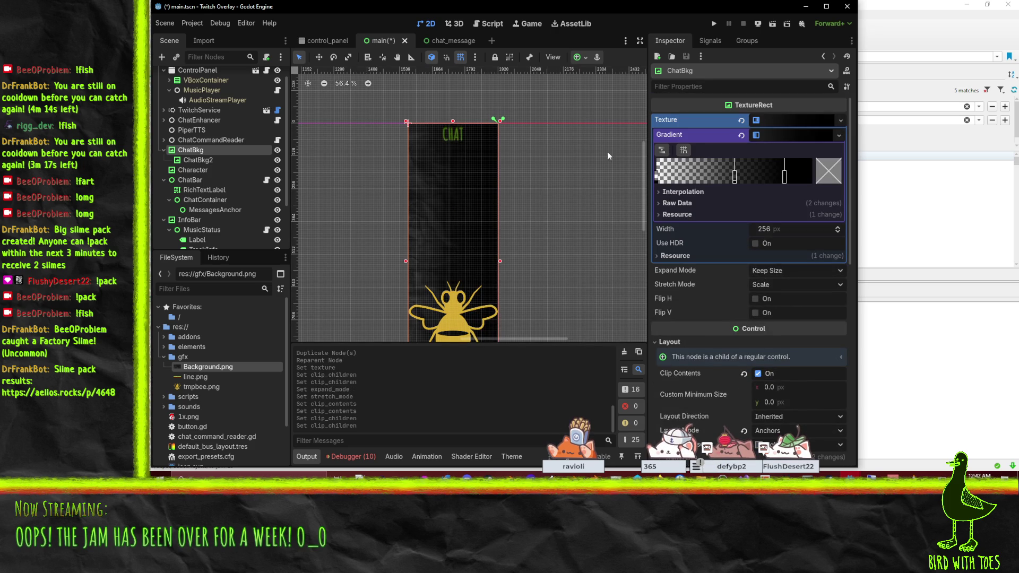
{"action": "double_click", "coordinate": [687, 172]}
{"action": "right_click", "coordinate": [688, 180]}
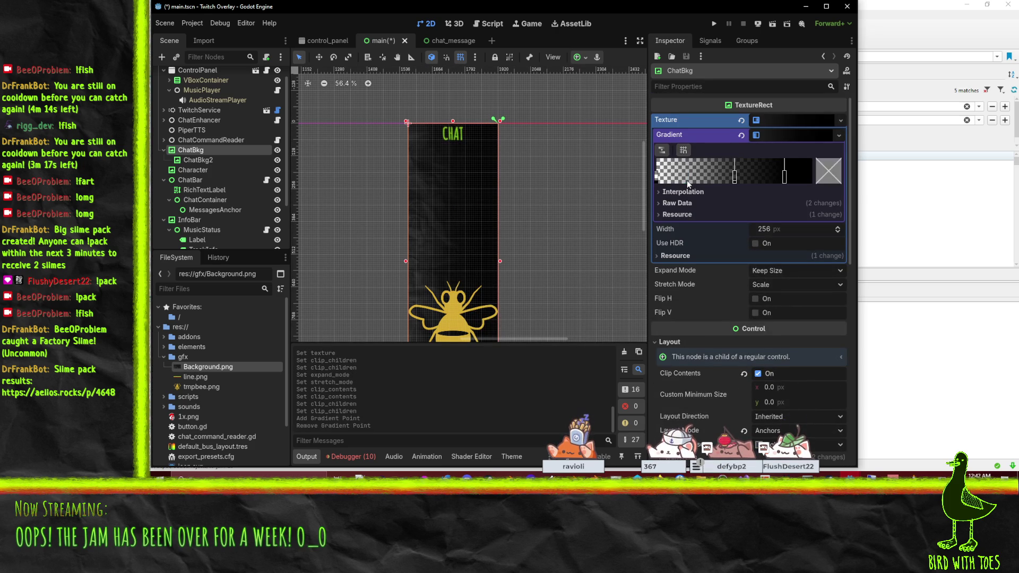
{"action": "left_click", "coordinate": [662, 151]}
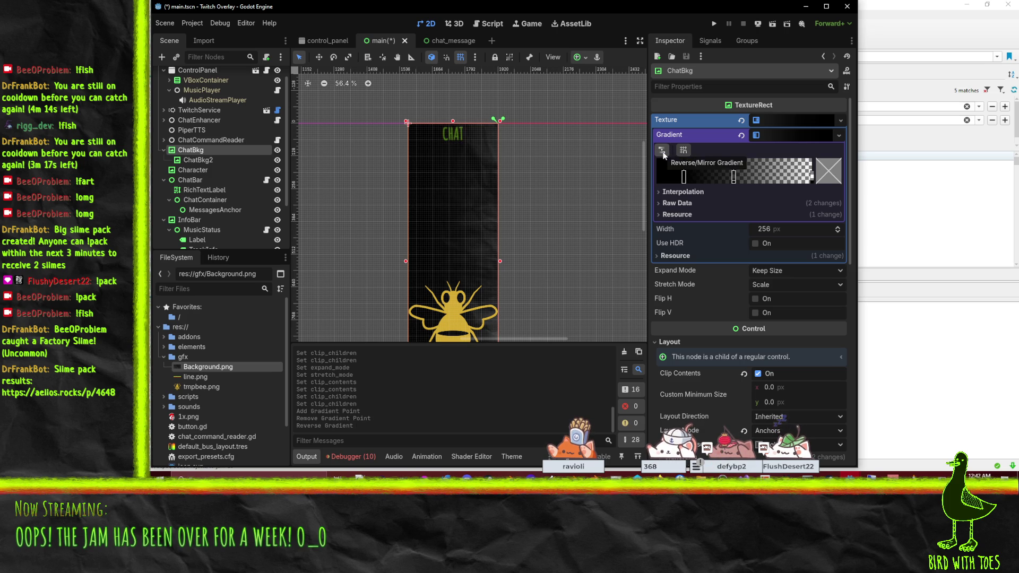
{"action": "left_click", "coordinate": [663, 150]}
Toggle ChatBkg's Show Behind Parent on and off, then select ChatBkg2.
{"action": "scroll", "coordinate": [749, 228], "scroll_direction": "down", "scroll_amount": 10}
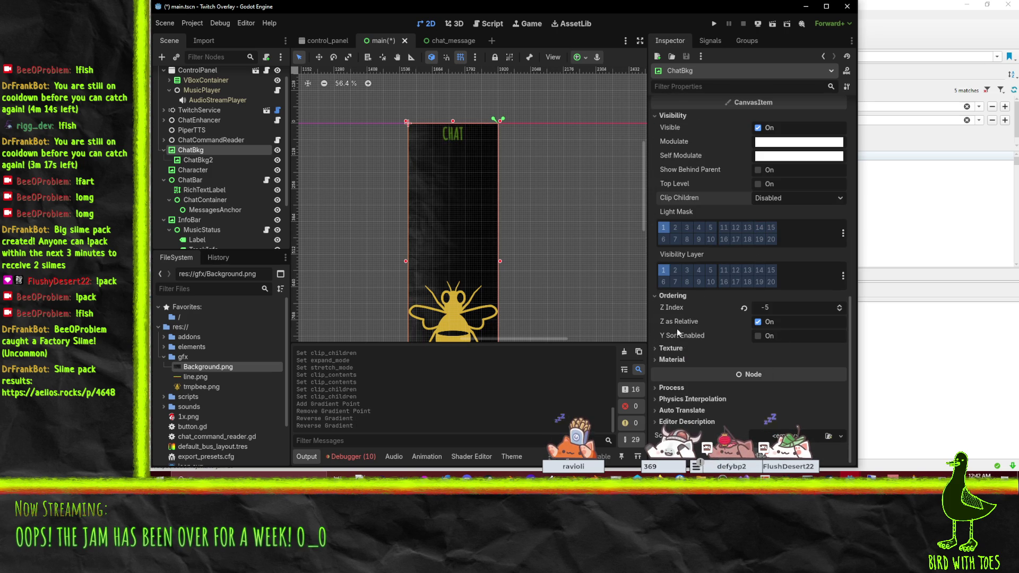
{"action": "left_click", "coordinate": [685, 352]}
{"action": "left_click", "coordinate": [685, 352]}
{"action": "left_click", "coordinate": [758, 170]}
{"action": "left_click", "coordinate": [758, 170]}
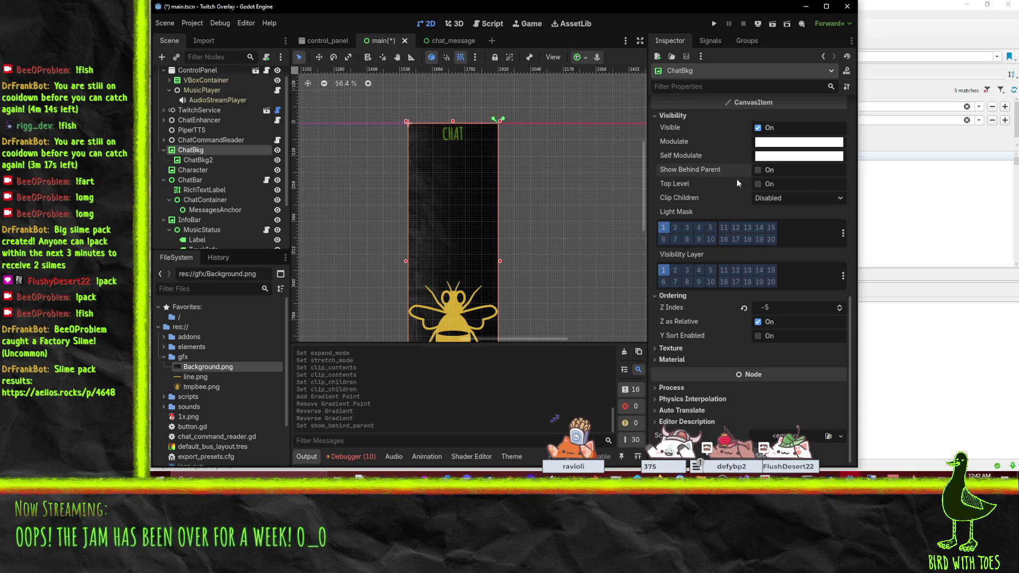
{"action": "mouse_move", "coordinate": [708, 188]}
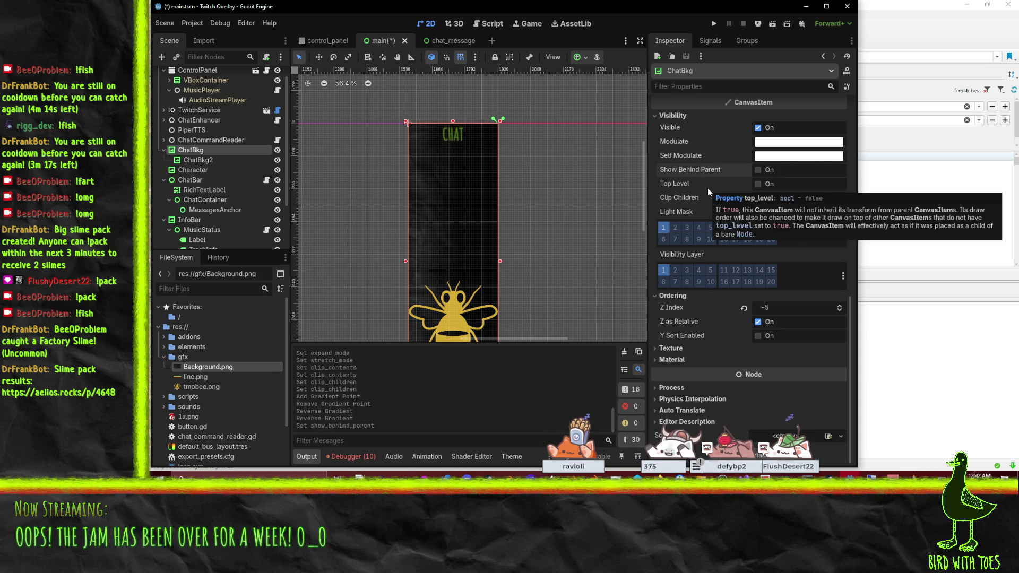
{"action": "left_click", "coordinate": [213, 158]}
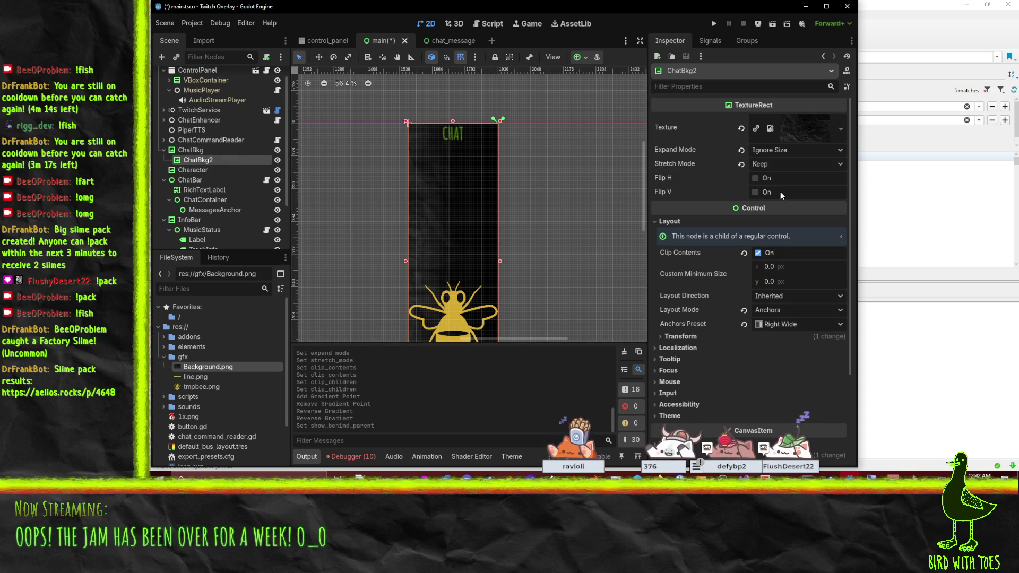
Try Show Behind Parent and Top Level on ChatBkg2, leaving both off.
{"action": "scroll", "coordinate": [728, 257], "scroll_direction": "down", "scroll_amount": 3}
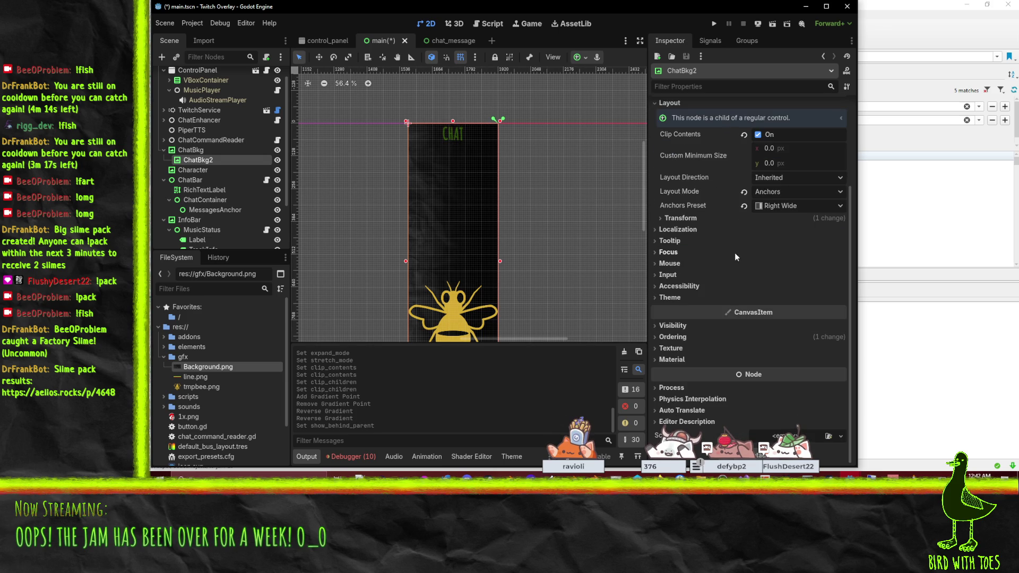
{"action": "left_click", "coordinate": [678, 219]}
{"action": "left_click", "coordinate": [678, 218]}
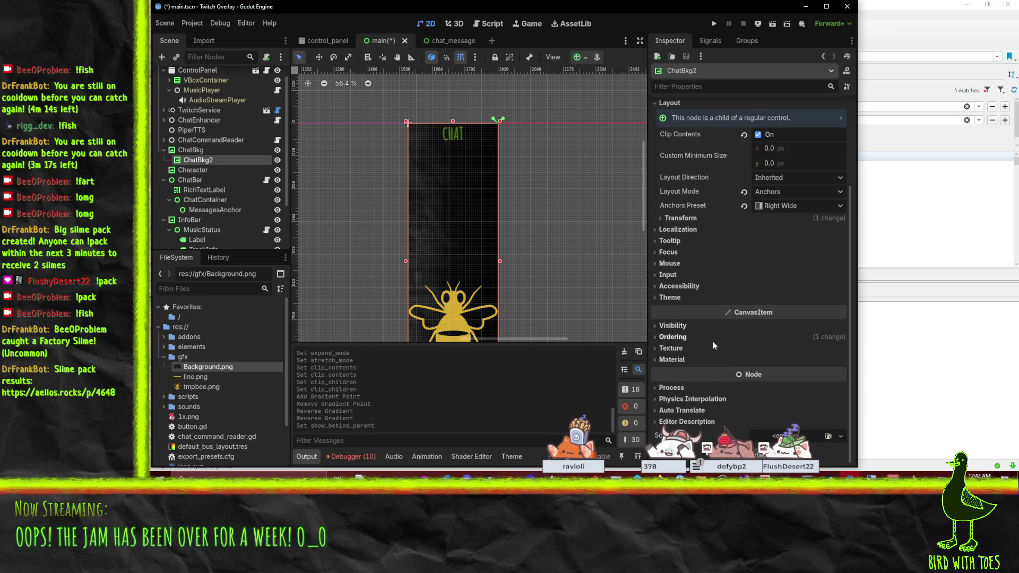
{"action": "left_click", "coordinate": [675, 325]}
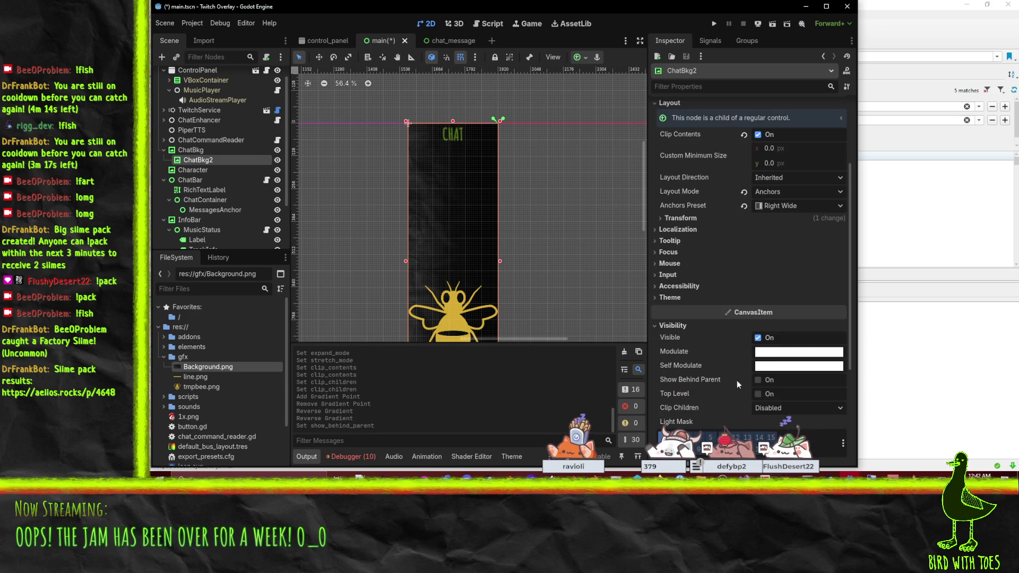
{"action": "double_click", "coordinate": [758, 380]}
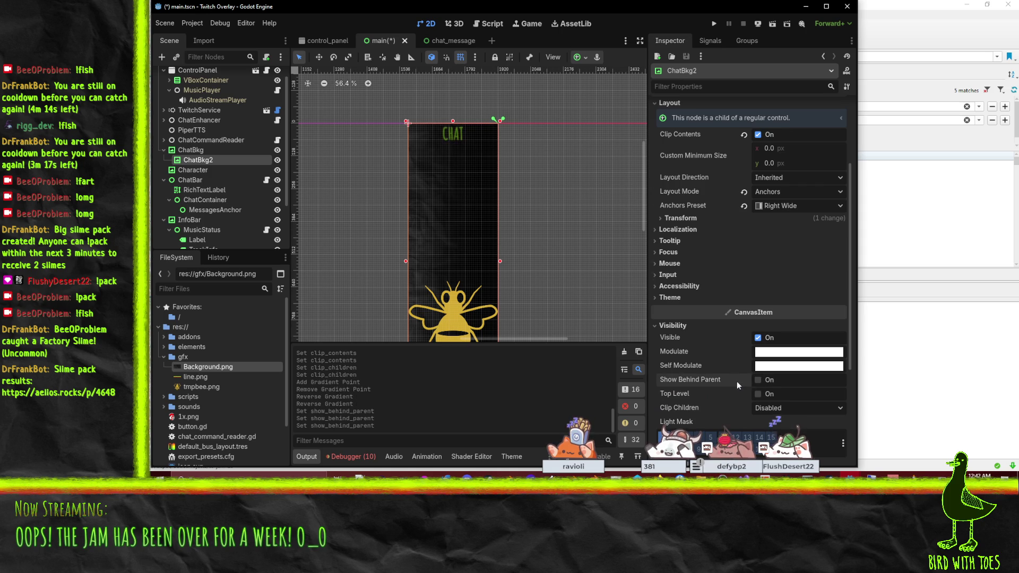
{"action": "scroll", "coordinate": [744, 380], "scroll_direction": "down", "scroll_amount": 3}
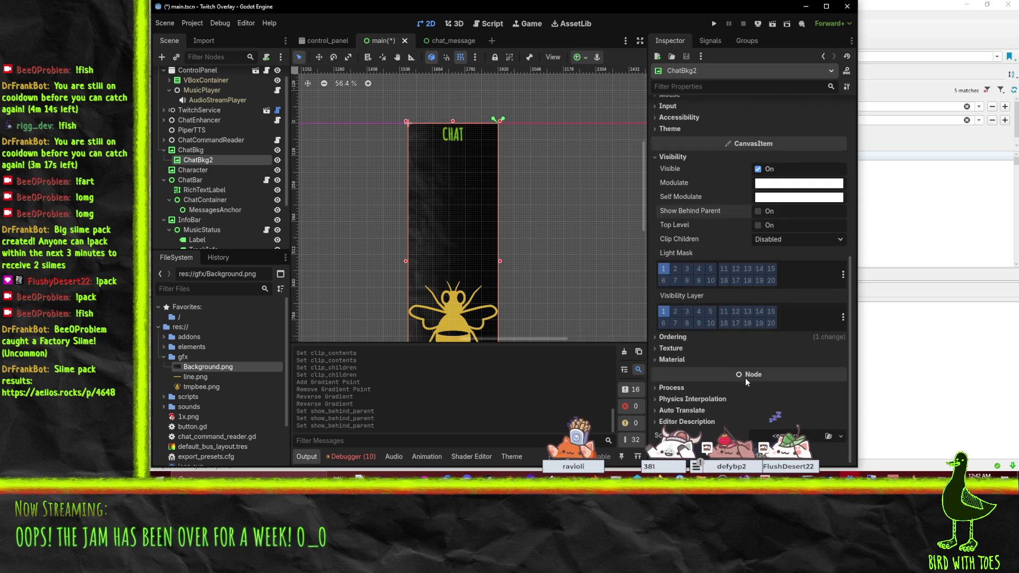
{"action": "left_click", "coordinate": [758, 227]}
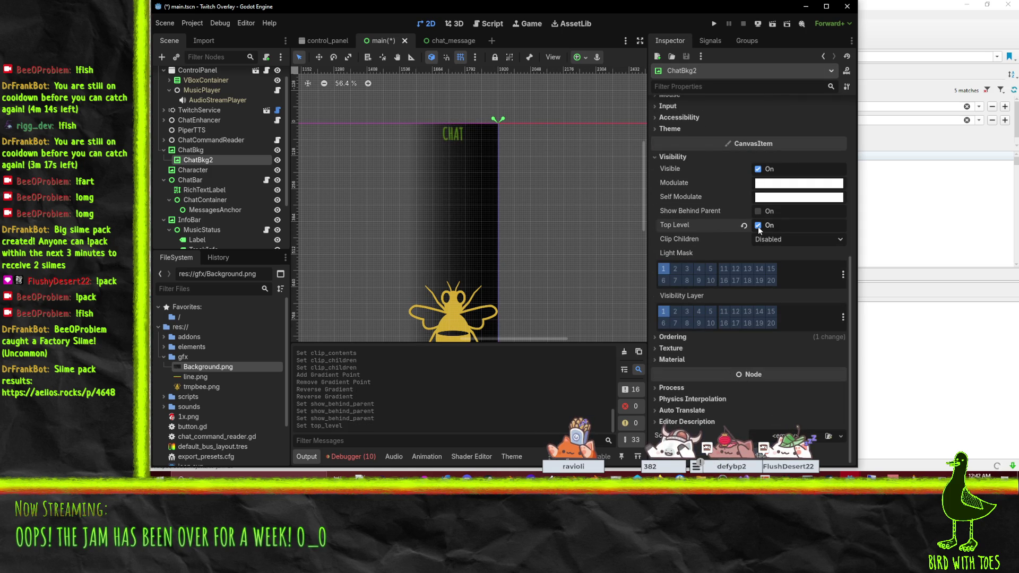
{"action": "left_click", "coordinate": [758, 226]}
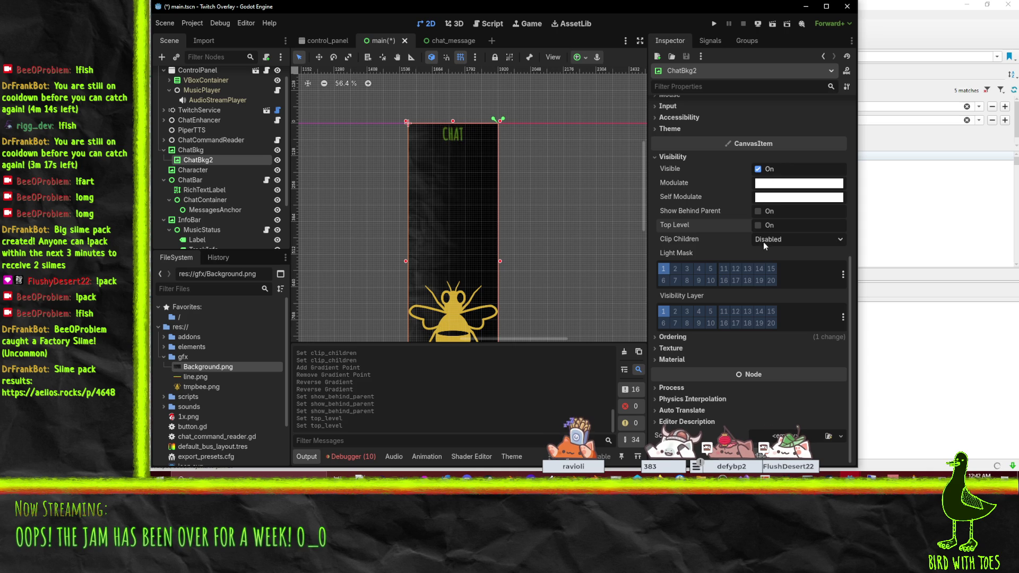
Try Clip Only and Clip + Draw on ChatBkg2's Clip Children, then reset it to Disabled.
{"action": "left_click", "coordinate": [766, 240]}
{"action": "left_click", "coordinate": [767, 264]}
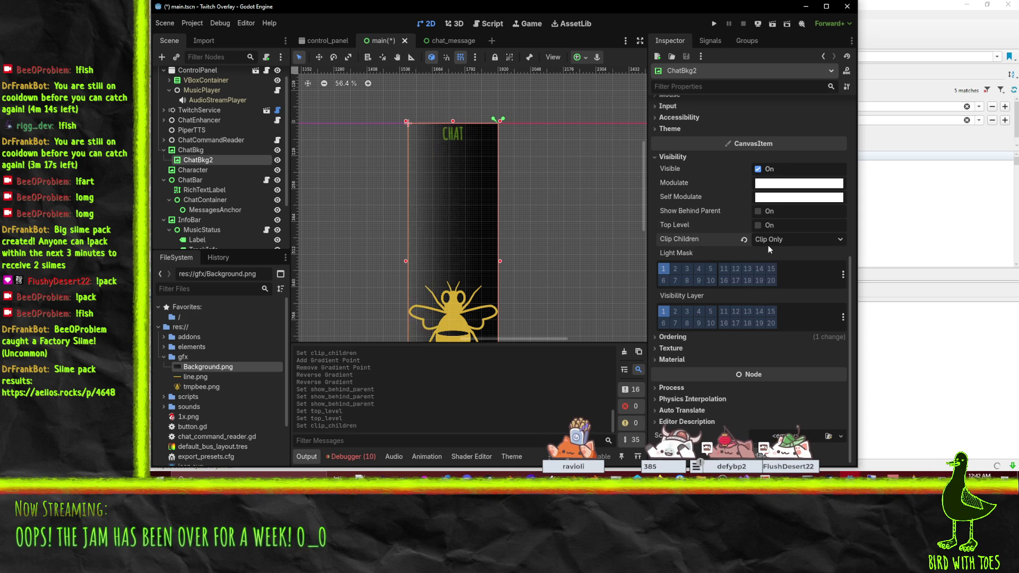
{"action": "left_click", "coordinate": [775, 247]}
{"action": "left_click", "coordinate": [772, 275]}
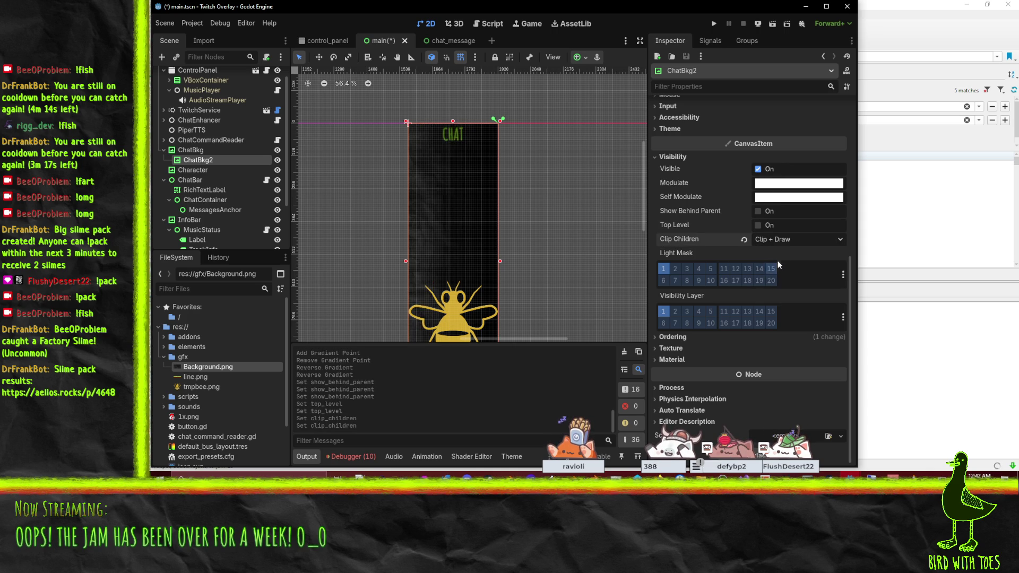
{"action": "left_click", "coordinate": [744, 239]}
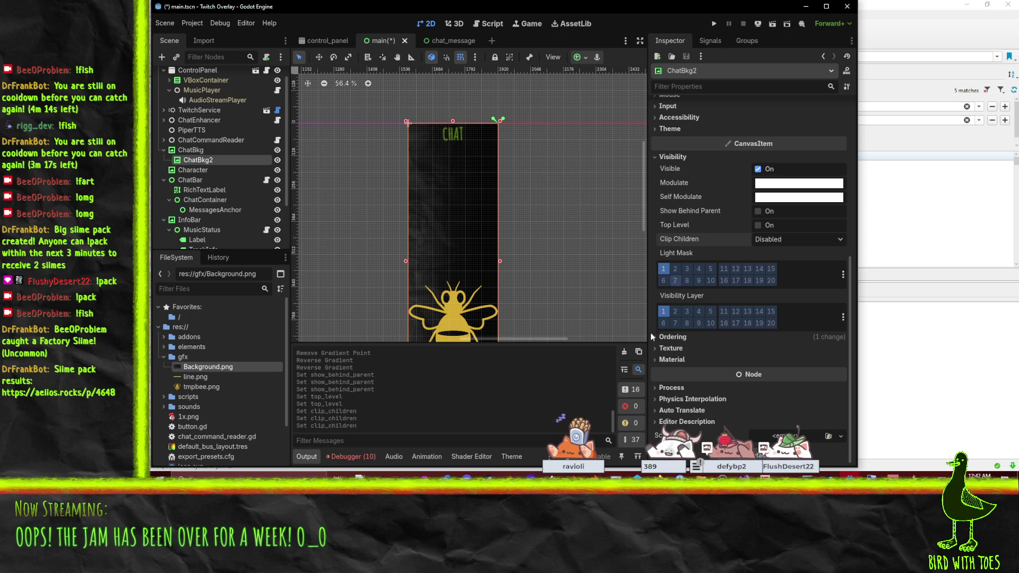
Reset ChatBkg2's Ordering Z Index to 0.
{"action": "left_click", "coordinate": [673, 337]}
{"action": "left_click", "coordinate": [745, 350]}
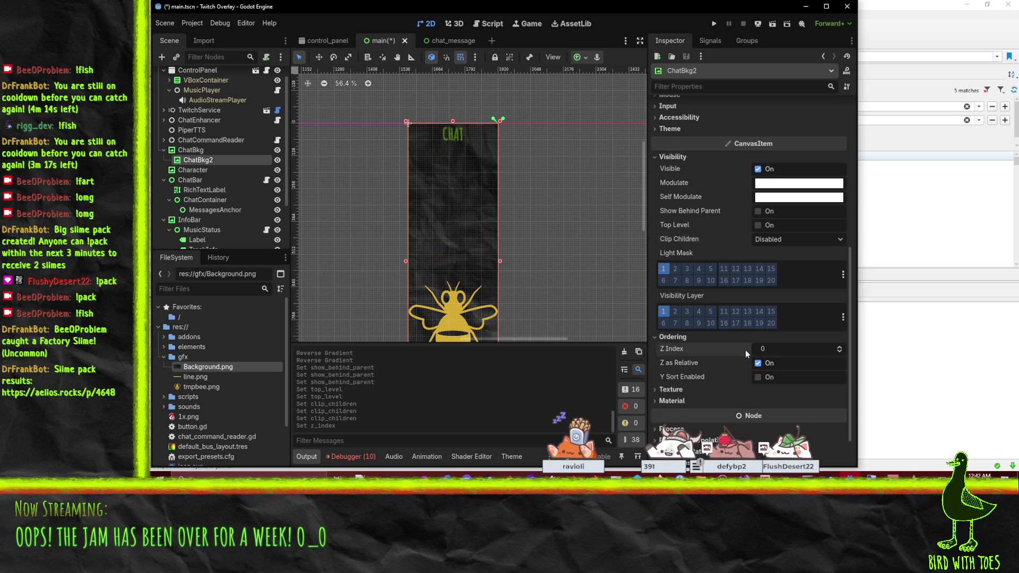
{"action": "scroll", "coordinate": [499, 202], "scroll_direction": "down", "scroll_amount": 1}
{"action": "scroll", "coordinate": [506, 128], "scroll_direction": "down", "scroll_amount": 2}
{"action": "scroll", "coordinate": [518, 172], "scroll_direction": "up", "scroll_amount": 2}
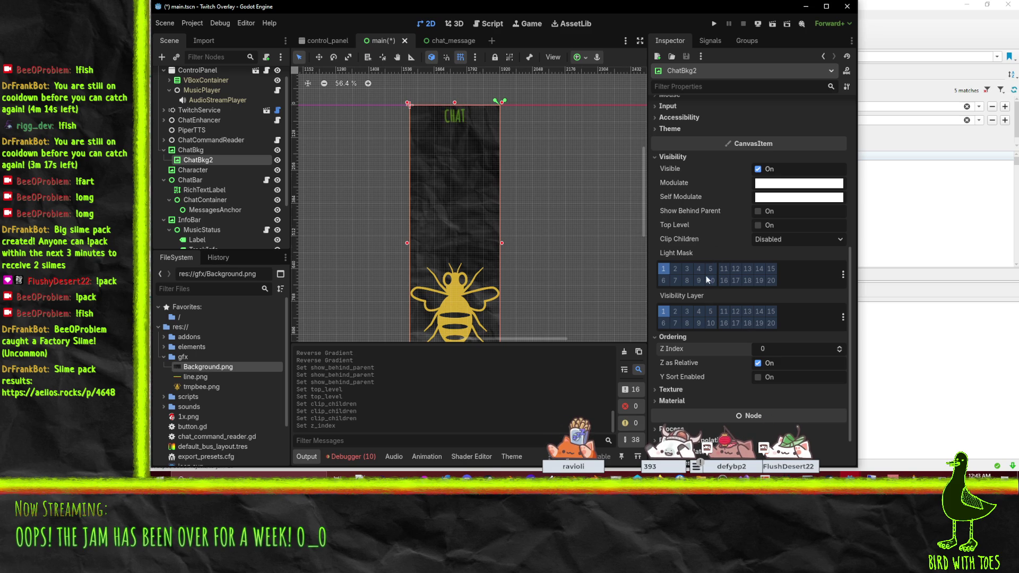
{"action": "scroll", "coordinate": [737, 171], "scroll_direction": "down", "scroll_amount": 1}
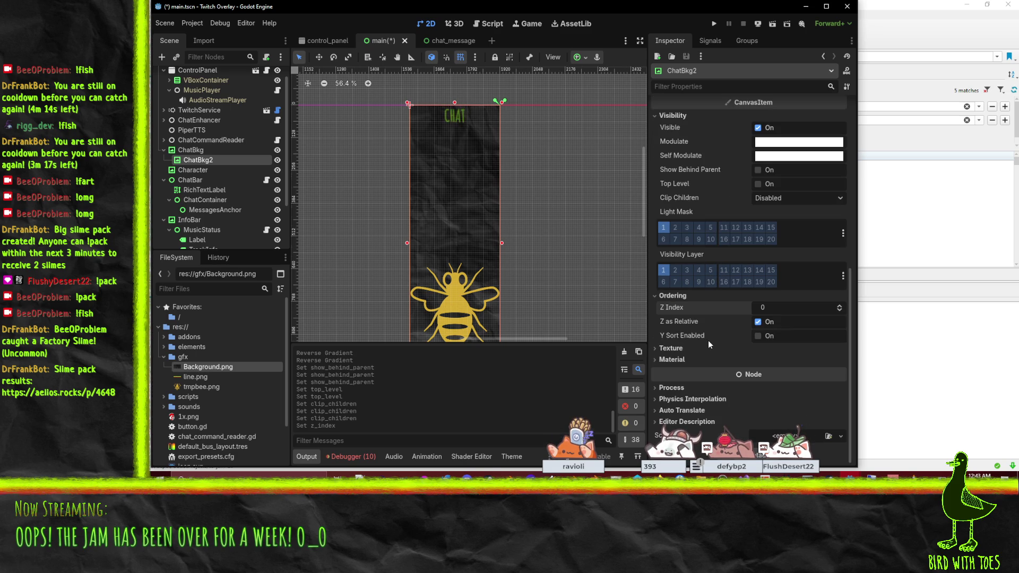
{"action": "scroll", "coordinate": [708, 340], "scroll_direction": "up", "scroll_amount": 6}
{"action": "scroll", "coordinate": [720, 292], "scroll_direction": "down", "scroll_amount": 5}
{"action": "scroll", "coordinate": [721, 294], "scroll_direction": "down", "scroll_amount": 1}
Set ChatBkg's Clip Children to Clip Only so the gradient masks the paper texture.
{"action": "left_click", "coordinate": [191, 150]}
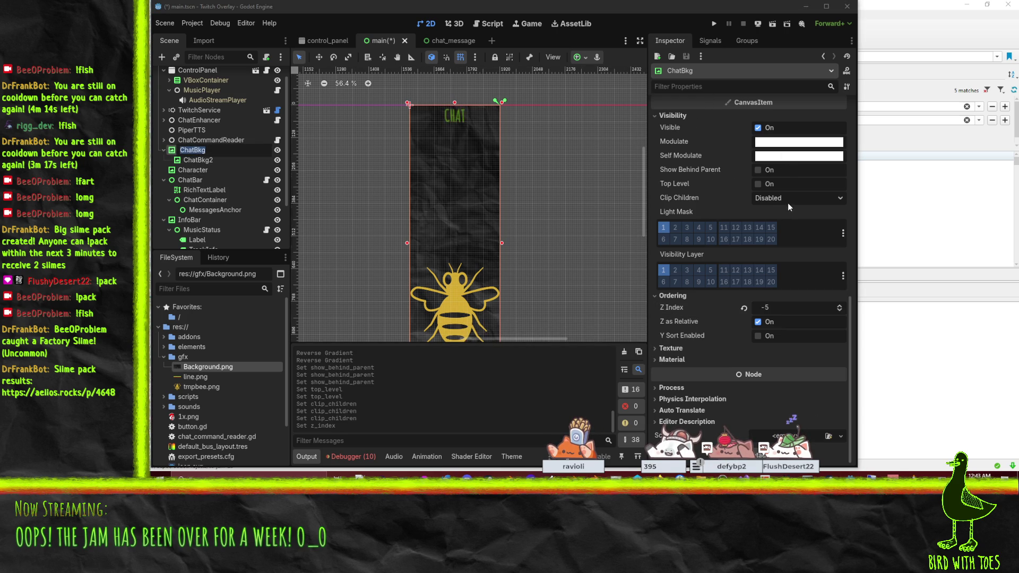
{"action": "left_click", "coordinate": [748, 196]}
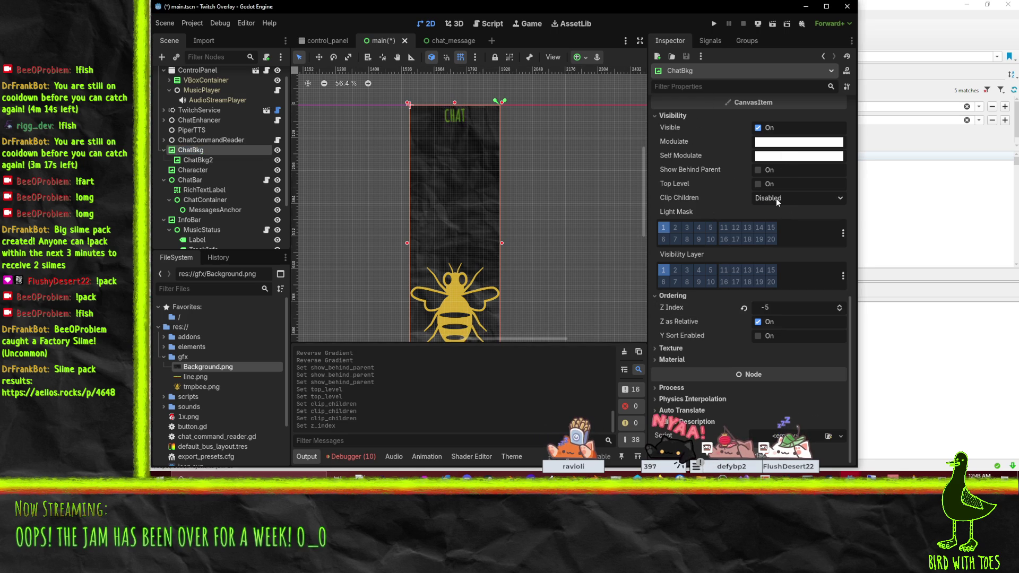
{"action": "left_click", "coordinate": [776, 199]}
{"action": "left_click", "coordinate": [785, 224]}
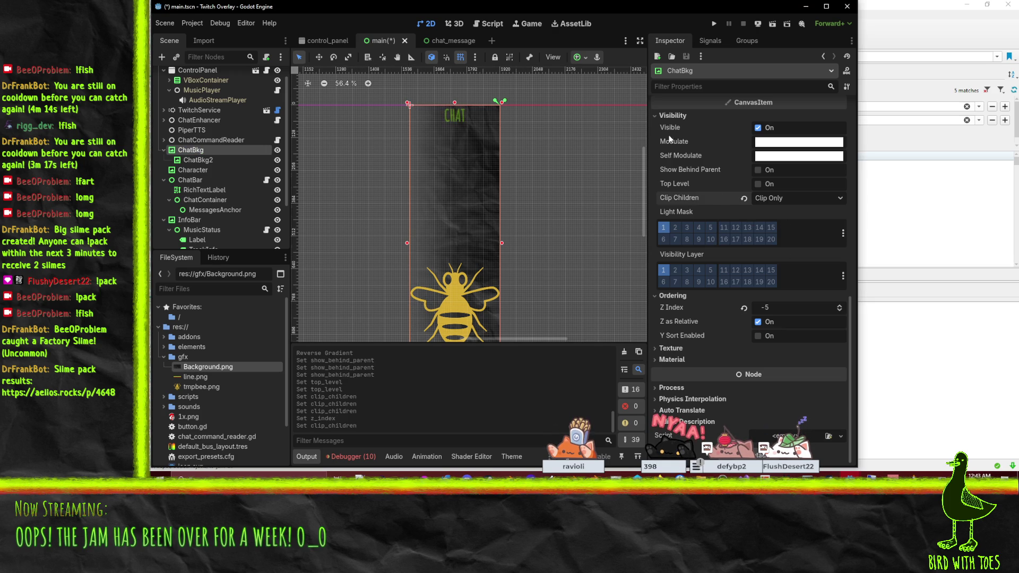
{"action": "scroll", "coordinate": [562, 238], "scroll_direction": "left", "scroll_amount": 3}
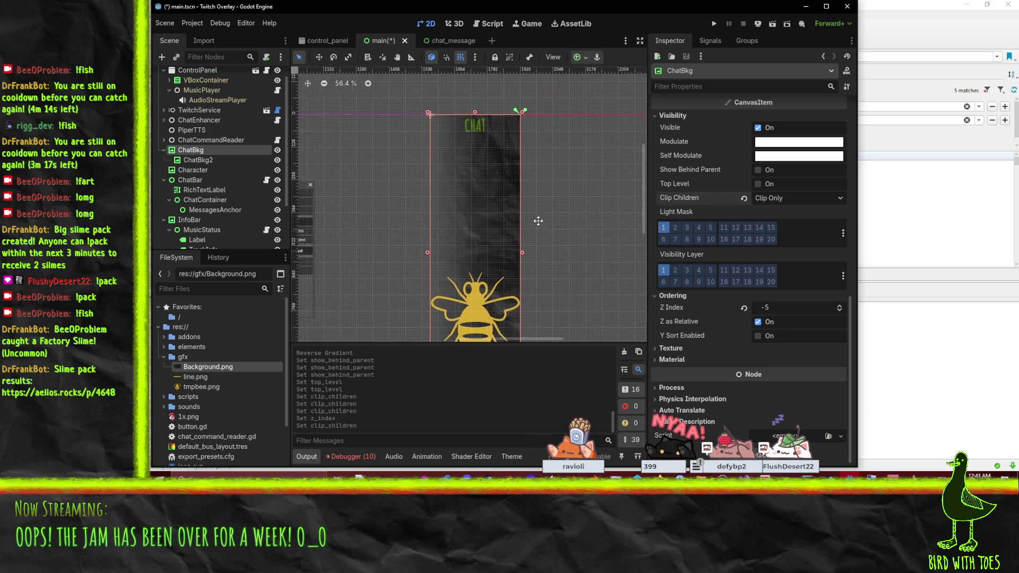
{"action": "scroll", "coordinate": [807, 180], "scroll_direction": "up", "scroll_amount": 10}
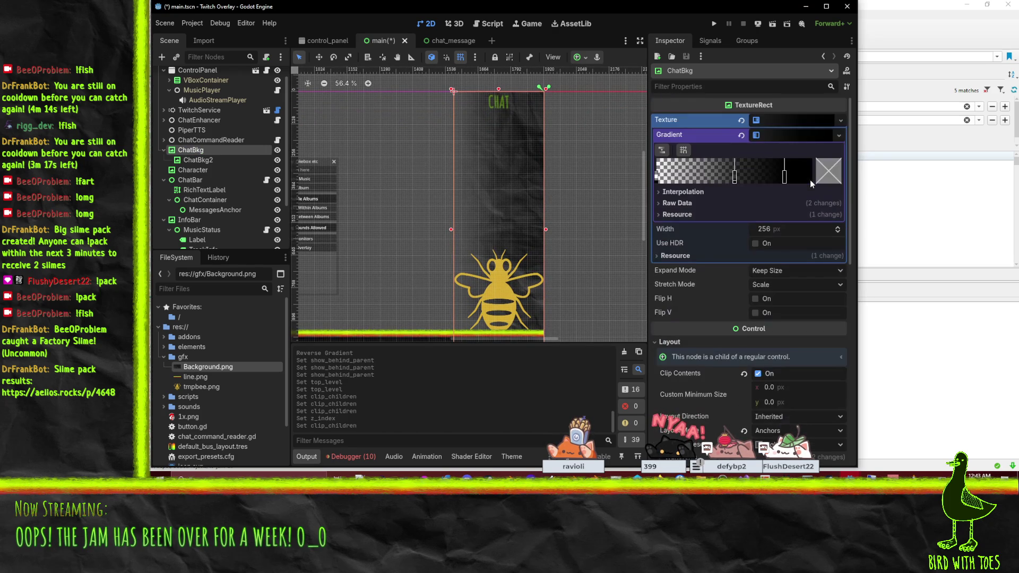
Drag the ChatBkg gradient stops leftward toward the transparent end to shorten the fade.
{"action": "mouse_move", "coordinate": [734, 180]}
{"action": "left_mouse_down"}
{"action": "mouse_move", "coordinate": [668, 180]}
{"action": "mouse_move", "coordinate": [783, 190]}
{"action": "left_mouse_up"}
{"action": "left_click", "coordinate": [684, 178]}
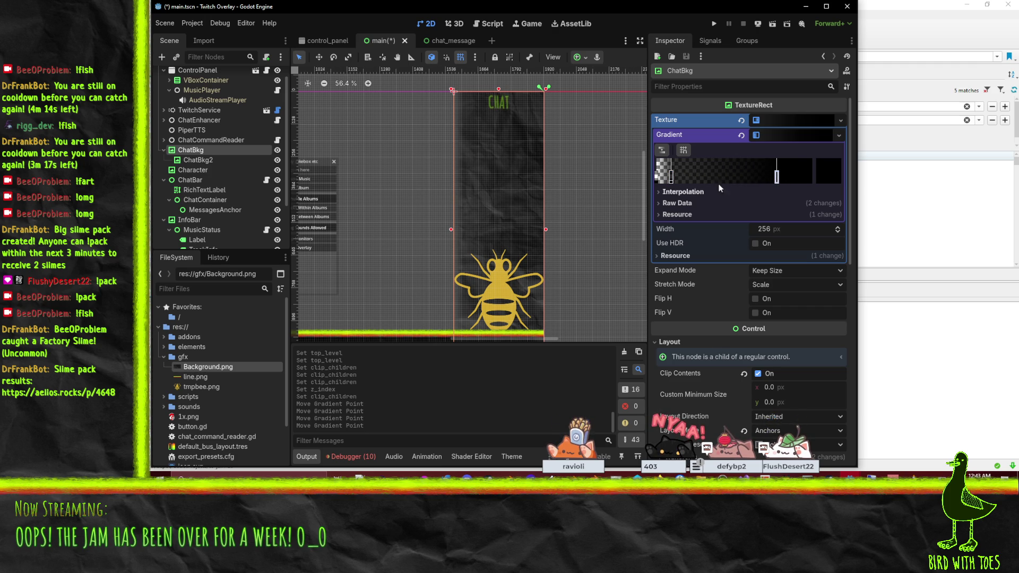
{"action": "left_click_drag", "start_coordinate": [671, 178], "coordinate": [682, 180]}
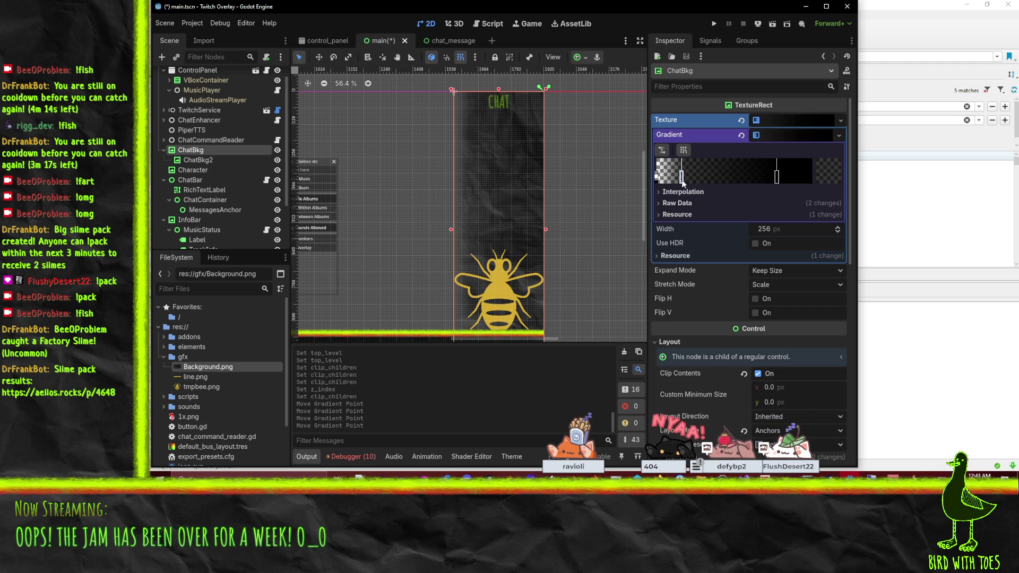
{"action": "left_click_drag", "start_coordinate": [518, 197], "coordinate": [562, 203]}
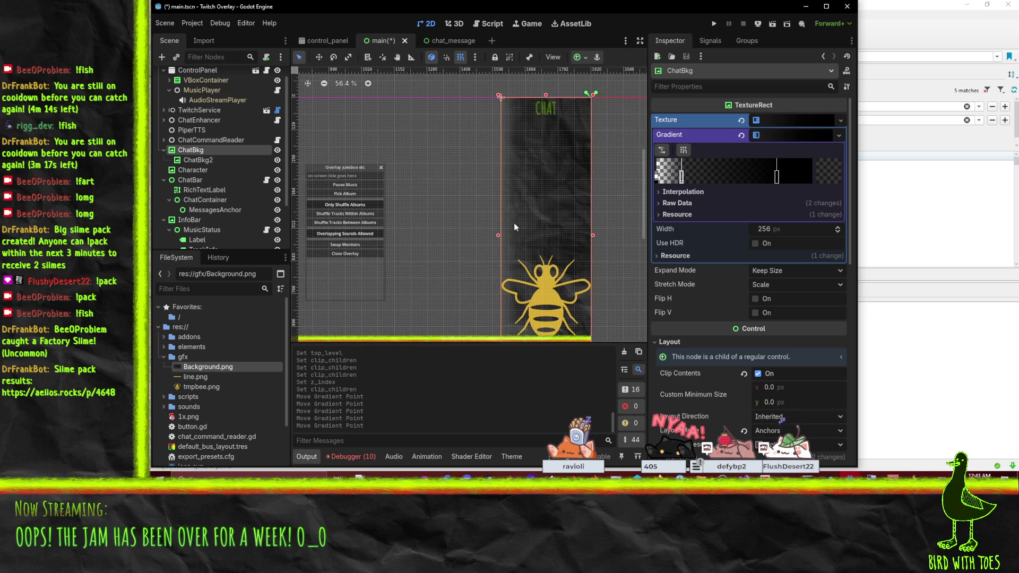
{"action": "scroll", "coordinate": [514, 222], "scroll_direction": "up", "scroll_amount": 8}
{"action": "scroll", "coordinate": [517, 221], "scroll_direction": "down", "scroll_amount": 14}
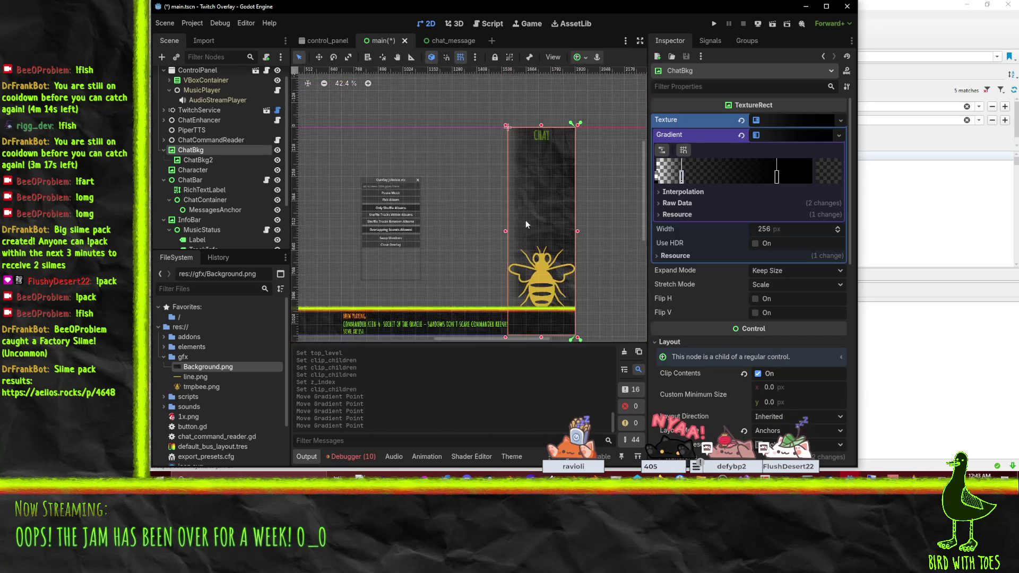
{"action": "left_click_drag", "start_coordinate": [683, 179], "coordinate": [672, 180]}
{"action": "left_click_drag", "start_coordinate": [776, 176], "coordinate": [718, 180]}
Nudge the transparent left stop further left and restore ChatBkg to 384 × 1080.
{"action": "scroll", "coordinate": [550, 225], "scroll_direction": "up", "scroll_amount": 8}
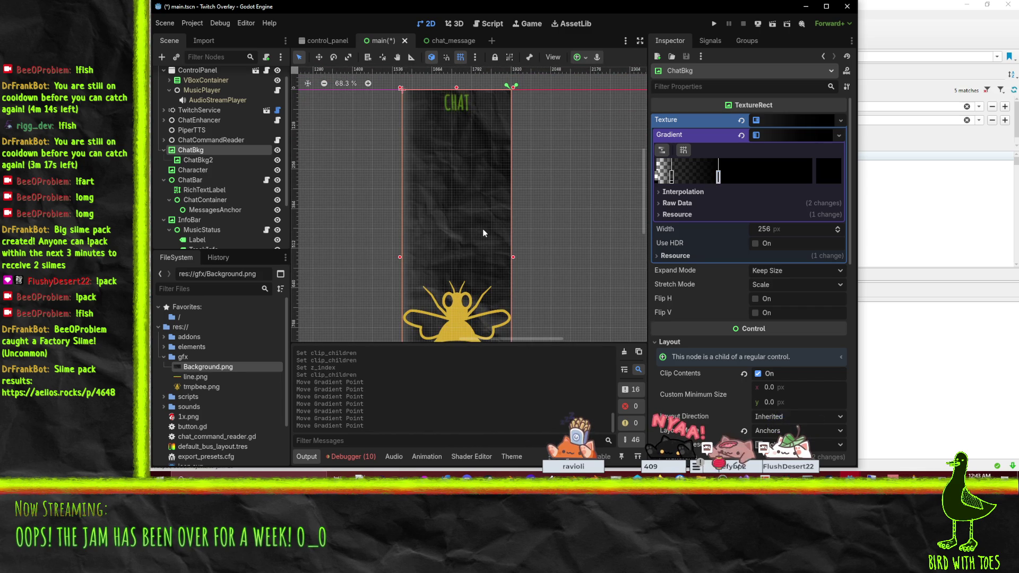
{"action": "left_click_drag", "start_coordinate": [536, 204], "coordinate": [577, 195]}
{"action": "left_click", "coordinate": [673, 178]}
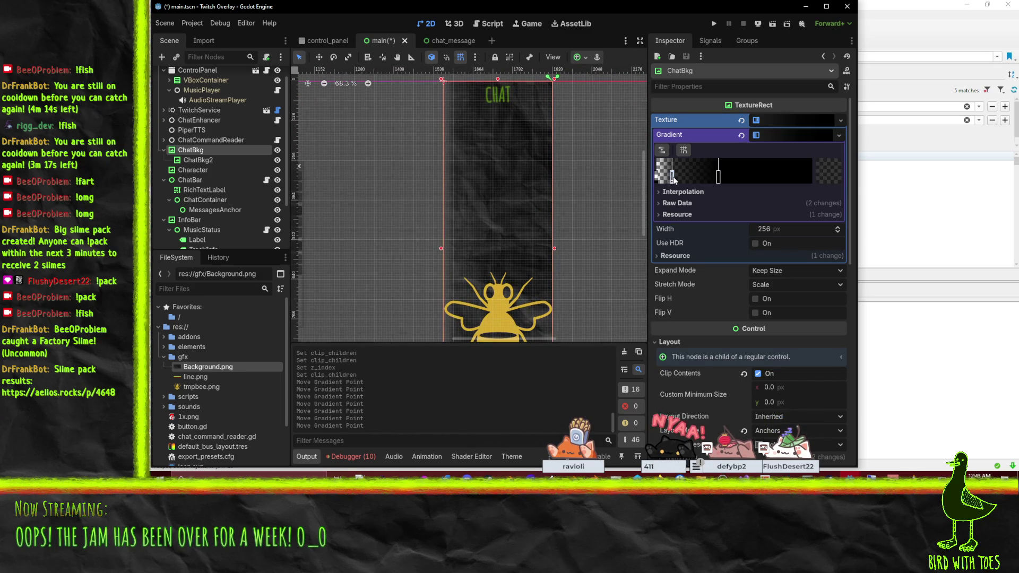
{"action": "left_click_drag", "start_coordinate": [674, 180], "coordinate": [672, 181]}
{"action": "mouse_move", "coordinate": [441, 248]}
{"action": "left_mouse_down"}
{"action": "mouse_move", "coordinate": [428, 248]}
{"action": "mouse_move", "coordinate": [441, 248]}
{"action": "left_mouse_up"}
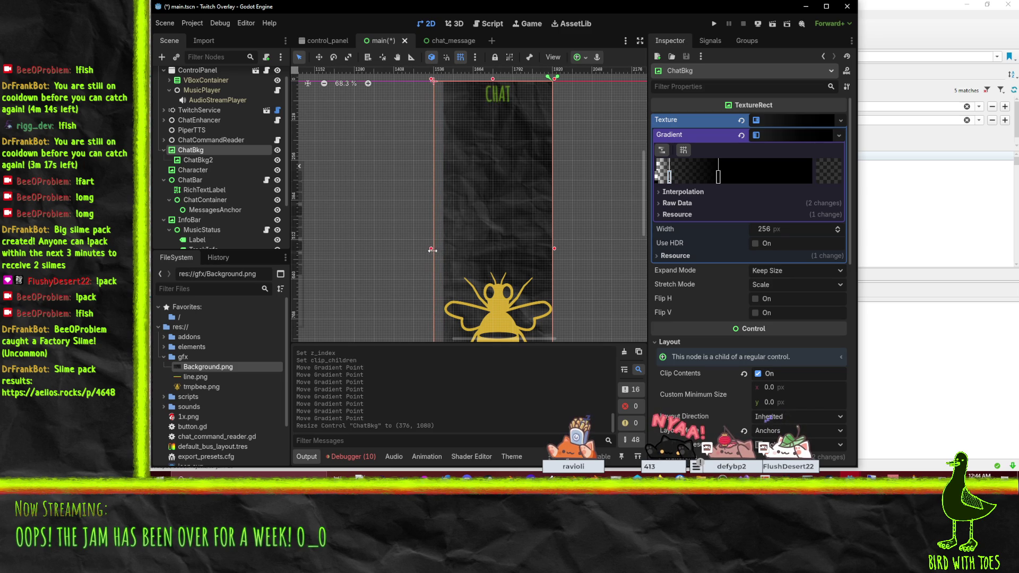
{"action": "left_click", "coordinate": [215, 162]}
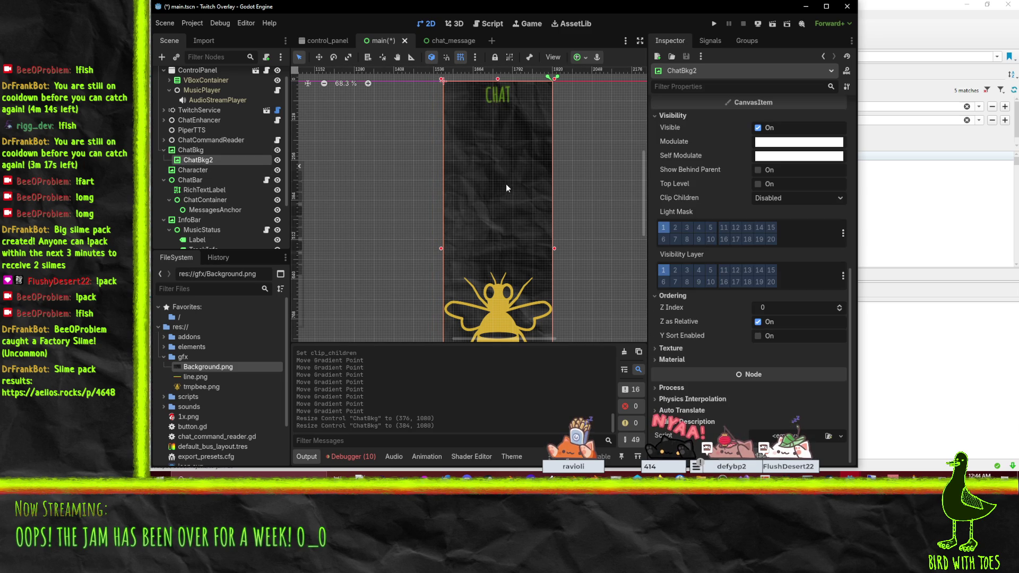
Apply the Full Rect anchor preset to ChatBkg2 and try Tile stretching before returning to Keep.
{"action": "left_click", "coordinate": [585, 58]}
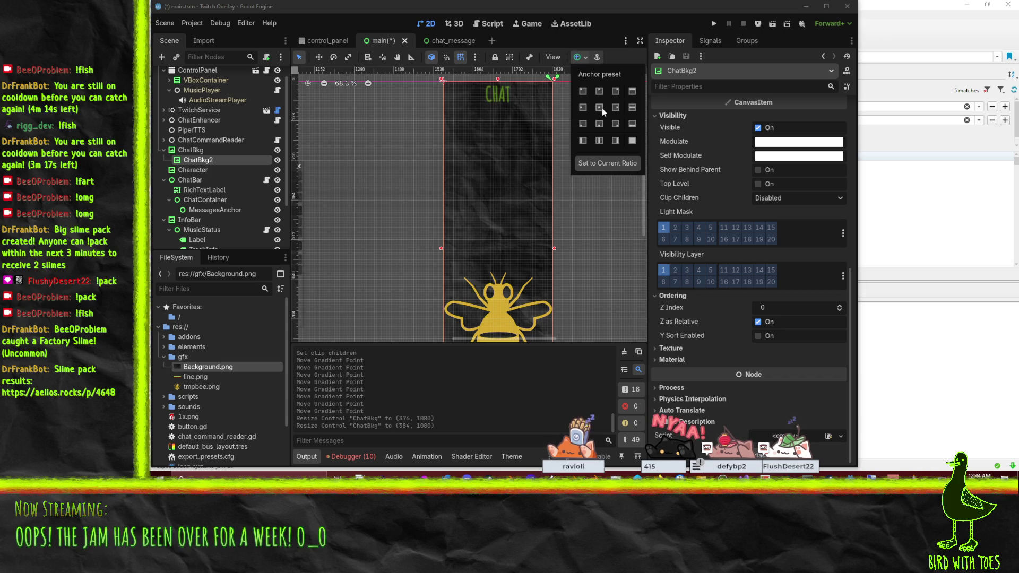
{"action": "left_click", "coordinate": [633, 141]}
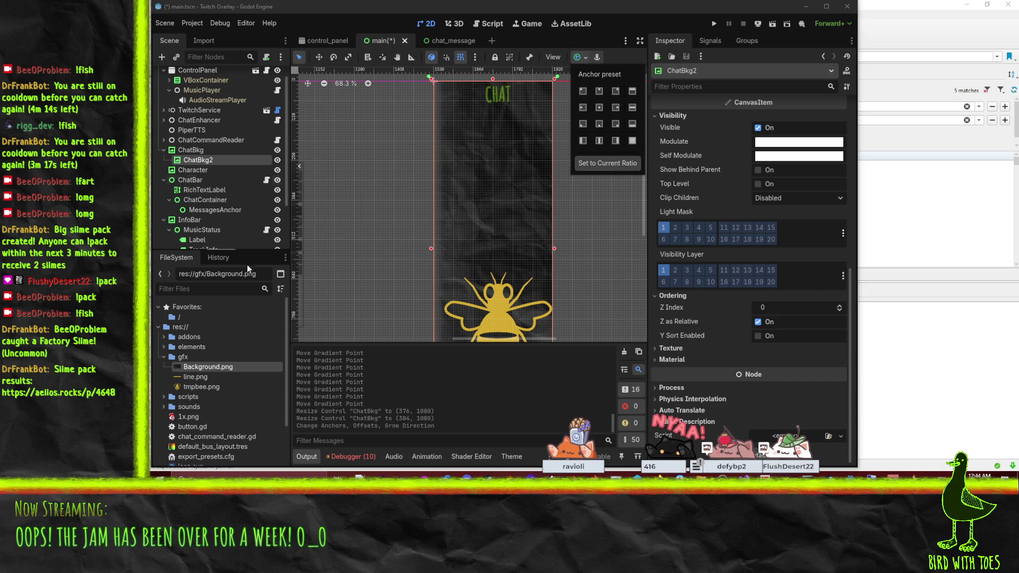
{"action": "scroll", "coordinate": [730, 163], "scroll_direction": "up", "scroll_amount": 5}
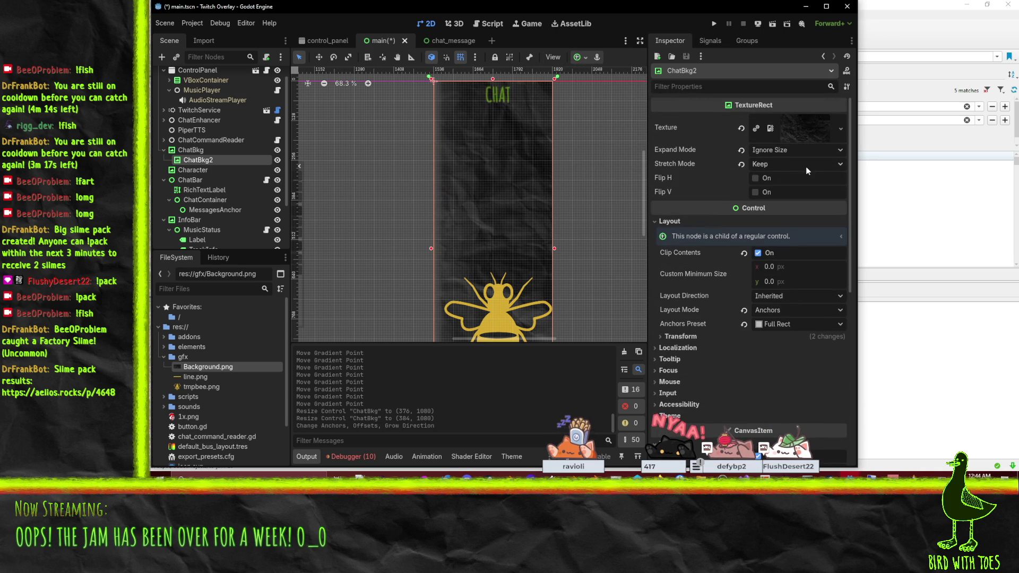
{"action": "left_click", "coordinate": [784, 164]}
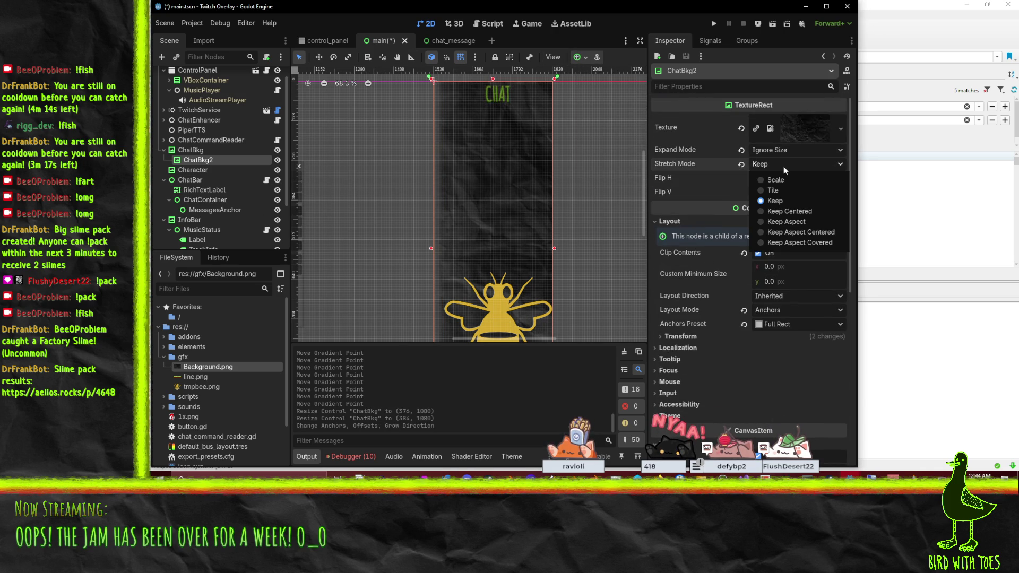
{"action": "left_click", "coordinate": [773, 190]}
{"action": "left_click", "coordinate": [769, 168]}
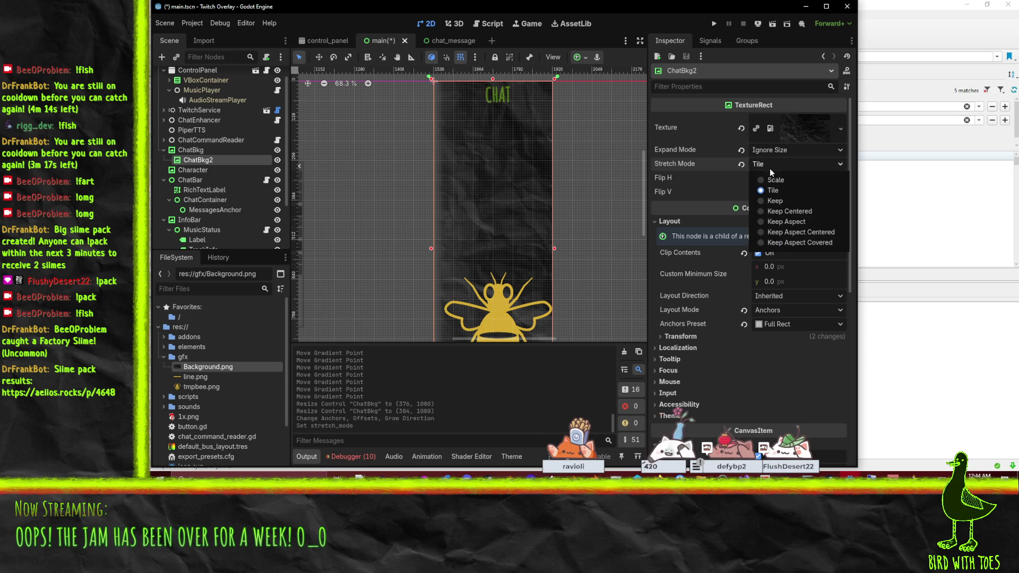
{"action": "left_click", "coordinate": [785, 201]}
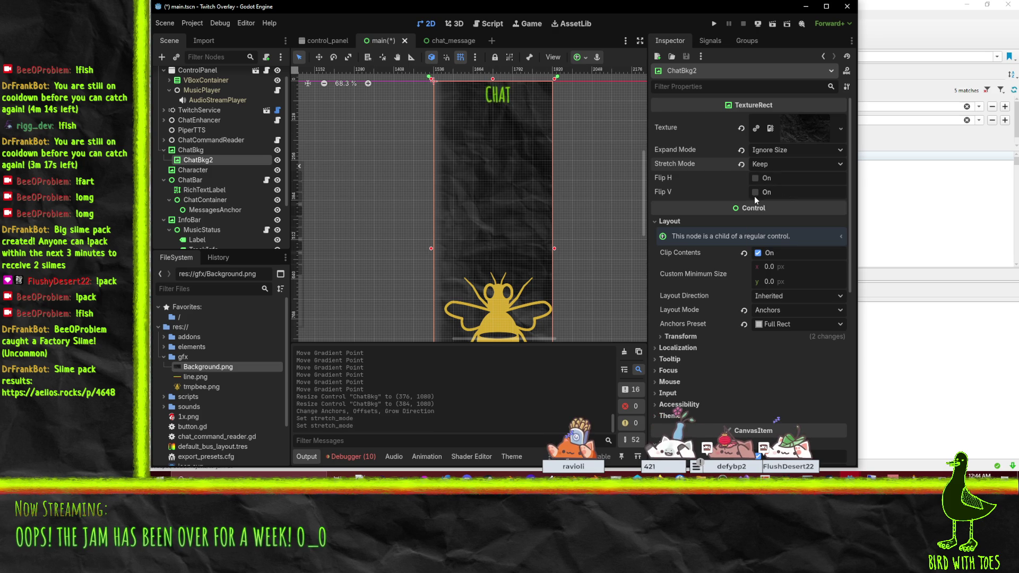
Try Keep Centered and Keep Aspect Centered stretch modes, then settle back on Keep.
{"action": "left_click", "coordinate": [780, 165]}
{"action": "left_click", "coordinate": [791, 215]}
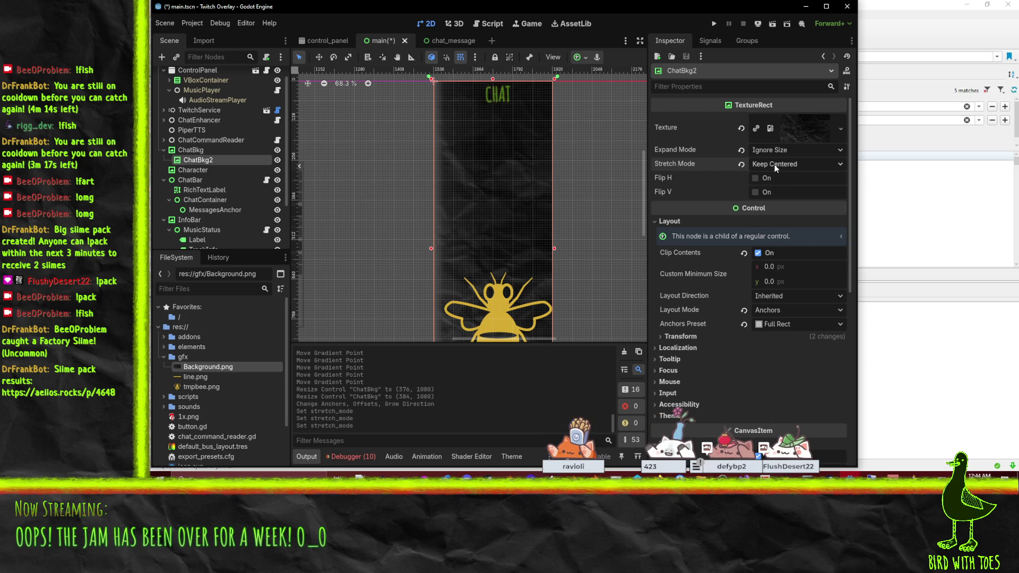
{"action": "left_click", "coordinate": [775, 165]}
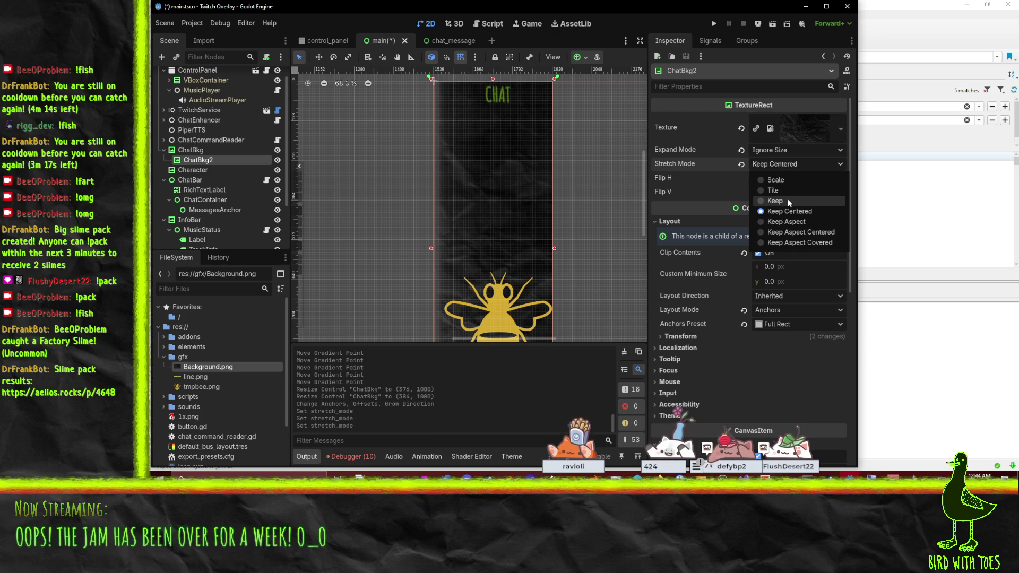
{"action": "left_click", "coordinate": [807, 232]}
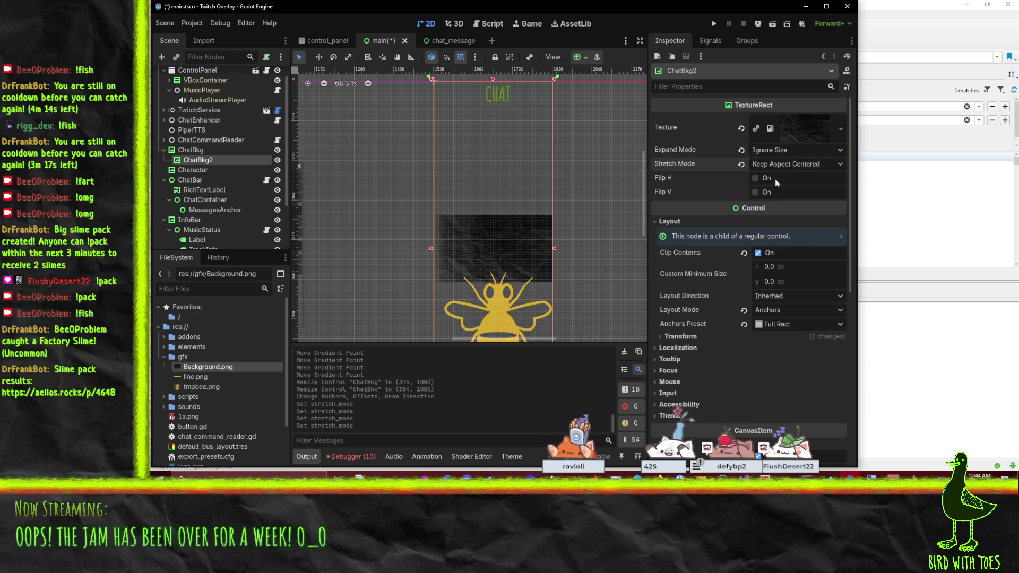
{"action": "left_click", "coordinate": [786, 165]}
{"action": "left_click", "coordinate": [797, 212]}
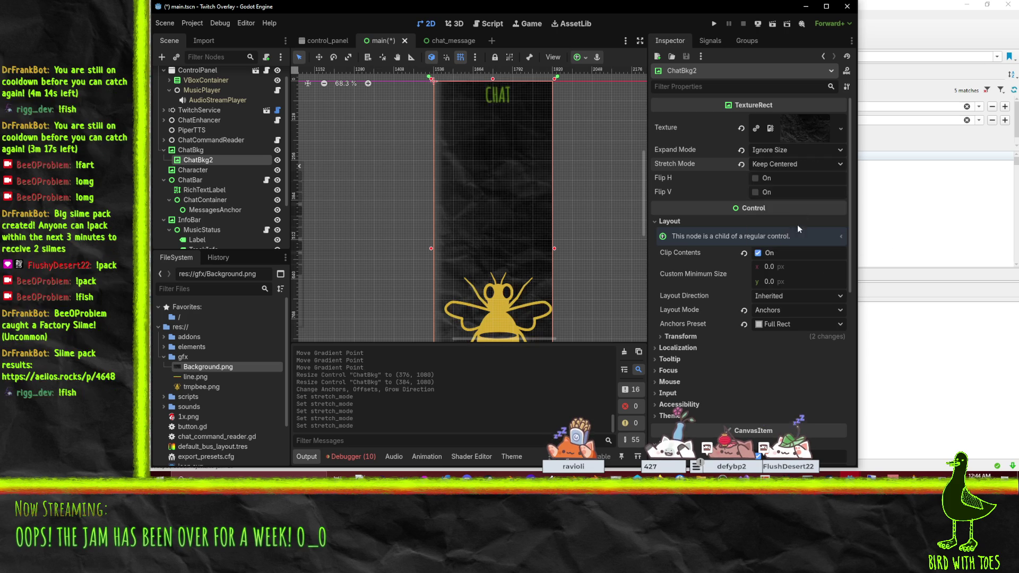
{"action": "left_click", "coordinate": [800, 166]}
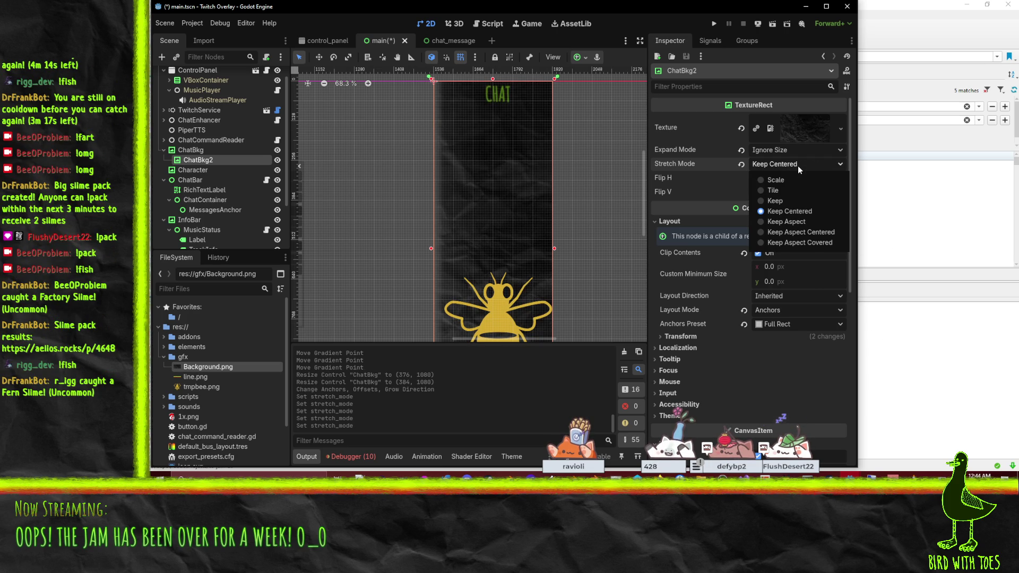
{"action": "left_click", "coordinate": [783, 200]}
{"action": "scroll", "coordinate": [542, 217], "scroll_direction": "down", "scroll_amount": 1}
{"action": "mouse_move", "coordinate": [541, 212]}
{"action": "left_mouse_down"}
{"action": "mouse_move", "coordinate": [587, 202]}
{"action": "mouse_move", "coordinate": [589, 157]}
{"action": "mouse_move", "coordinate": [549, 214]}
{"action": "left_mouse_up"}
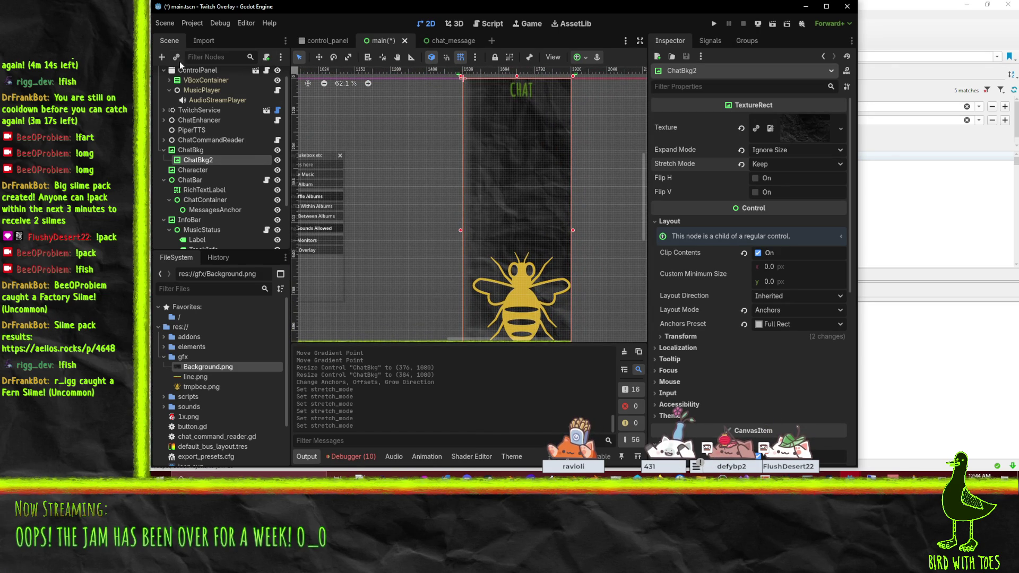
Reduce ChatBkg's fade gradient to a single point, shifted further left.
{"action": "left_click", "coordinate": [183, 150]}
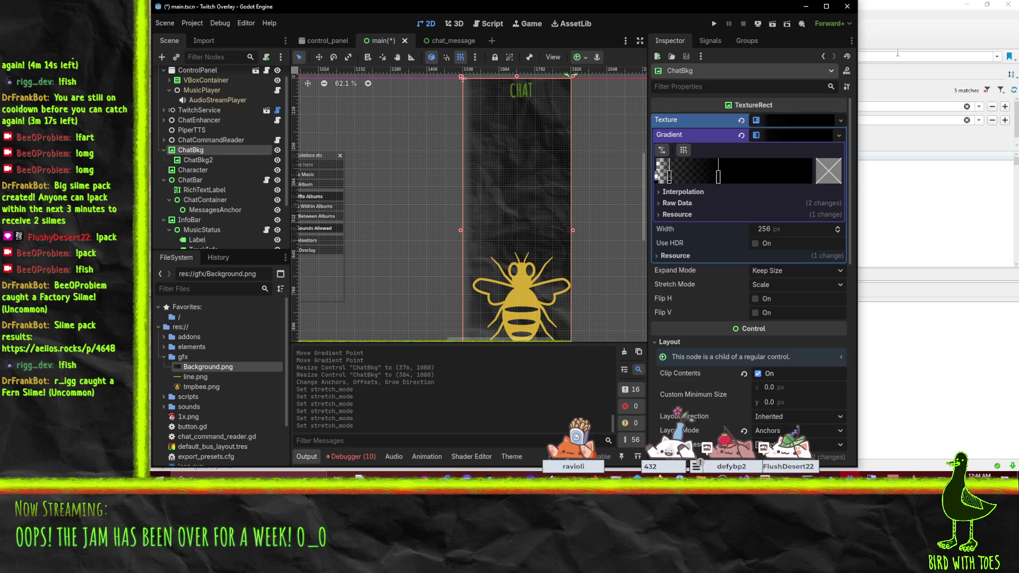
{"action": "left_click", "coordinate": [669, 177]}
{"action": "right_click", "coordinate": [670, 177]}
{"action": "left_click_drag", "start_coordinate": [718, 178], "coordinate": [684, 181]}
{"action": "scroll", "coordinate": [482, 181], "scroll_direction": "down", "scroll_amount": 6}
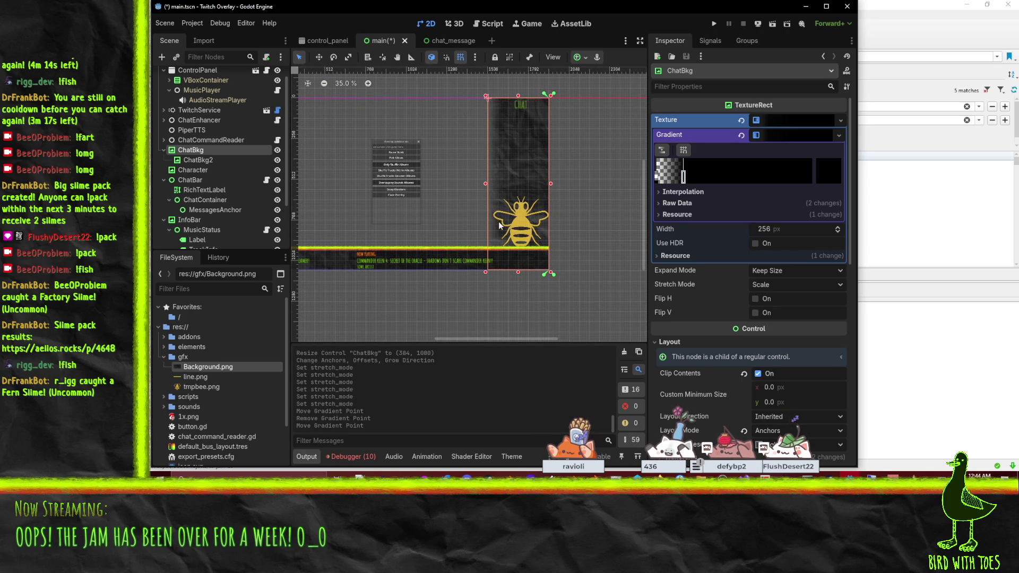
Save the main scene and run the overlay project.
{"action": "key", "text": "ctrl+s"}
{"action": "left_click_drag", "start_coordinate": [471, 173], "coordinate": [484, 181]}
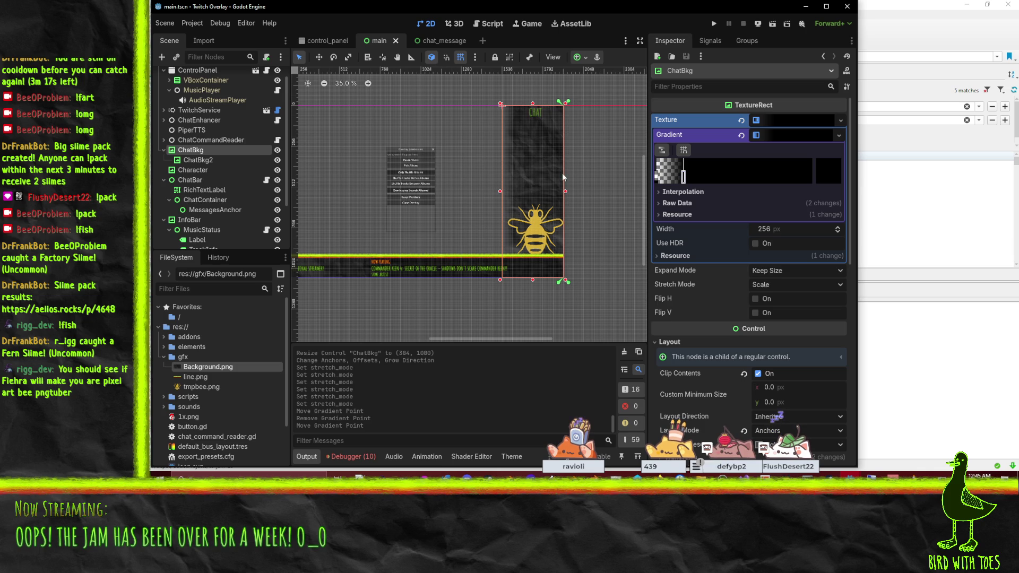
{"action": "left_click", "coordinate": [711, 24]}
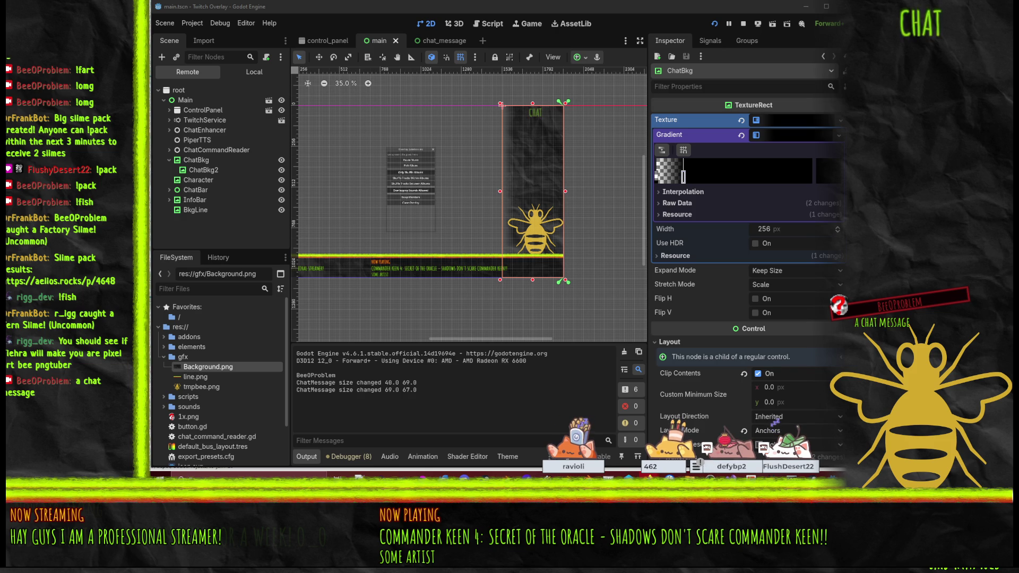
Pull the Godot editor's right edge left so the running overlay window shows beside it.
{"action": "left_click_drag", "start_coordinate": [846, 199], "coordinate": [846, 199]}
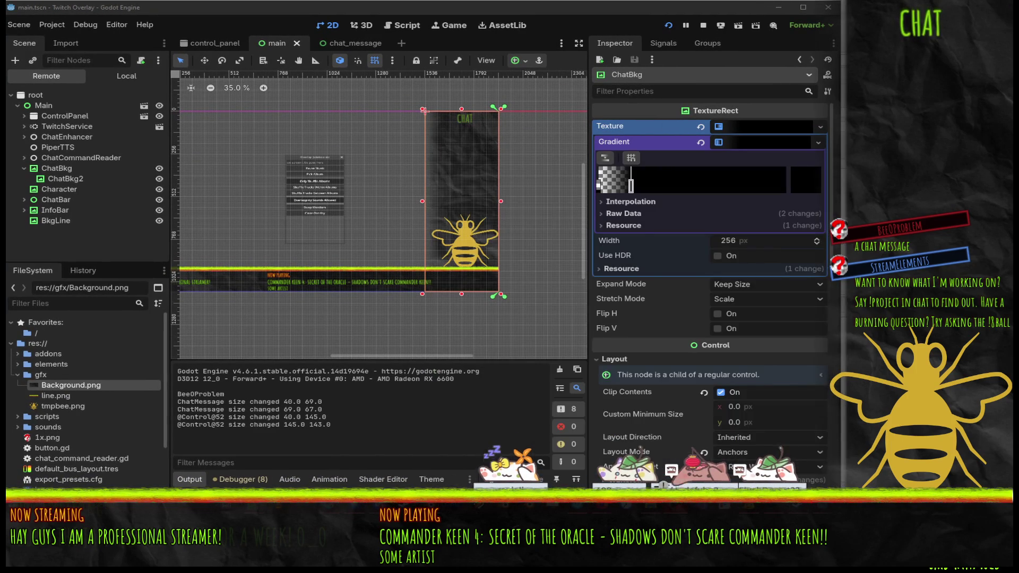
{"action": "key", "text": "alt+Tab"}
{"action": "double_click", "coordinate": [396, 108]}
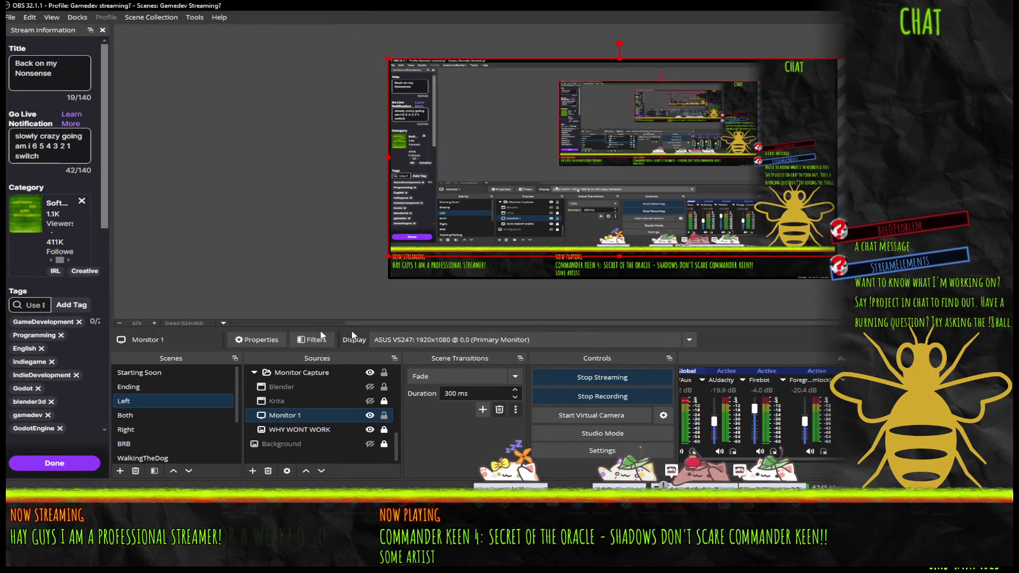
{"action": "left_click", "coordinate": [155, 321]}
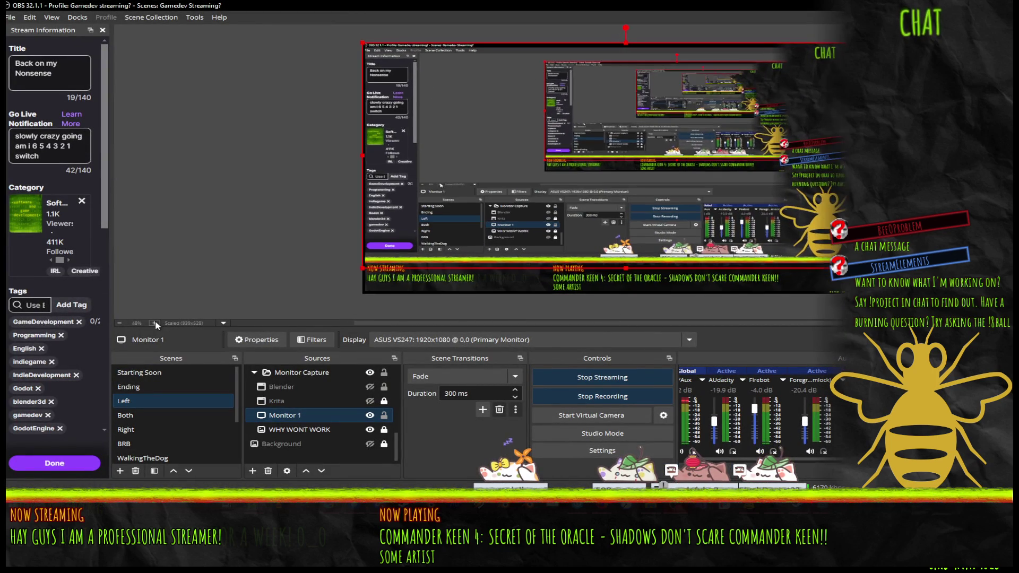
{"action": "left_click", "coordinate": [155, 322]}
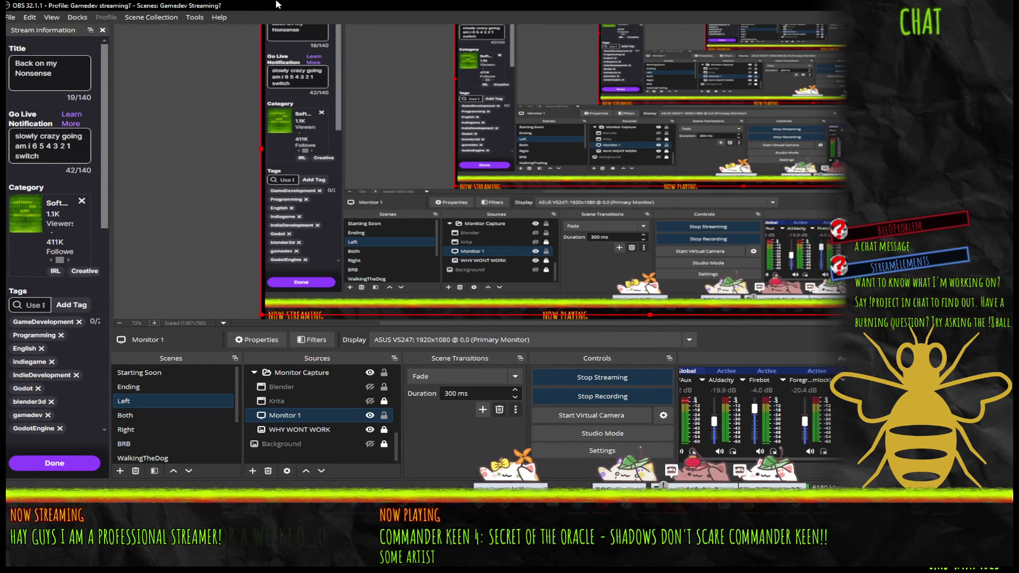
{"action": "key", "text": "alt+Tab"}
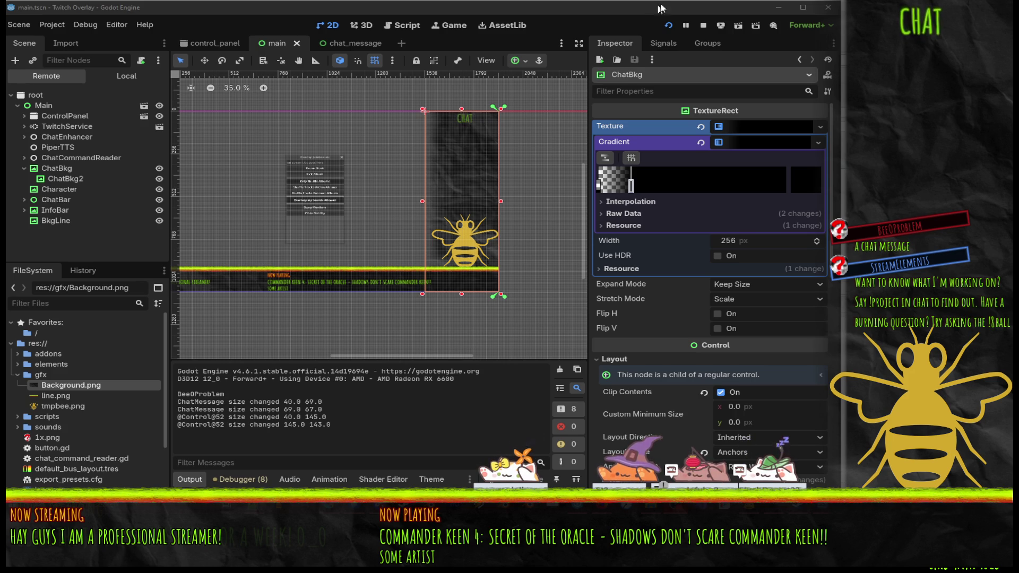
Close the gfx folder window, minimize Godot, and stretch P4V's right border to the chat overlay.
{"action": "mouse_move", "coordinate": [689, 10]}
{"action": "left_mouse_down"}
{"action": "mouse_move", "coordinate": [685, 66]}
{"action": "mouse_move", "coordinate": [600, 236]}
{"action": "mouse_move", "coordinate": [597, 380]}
{"action": "left_mouse_up"}
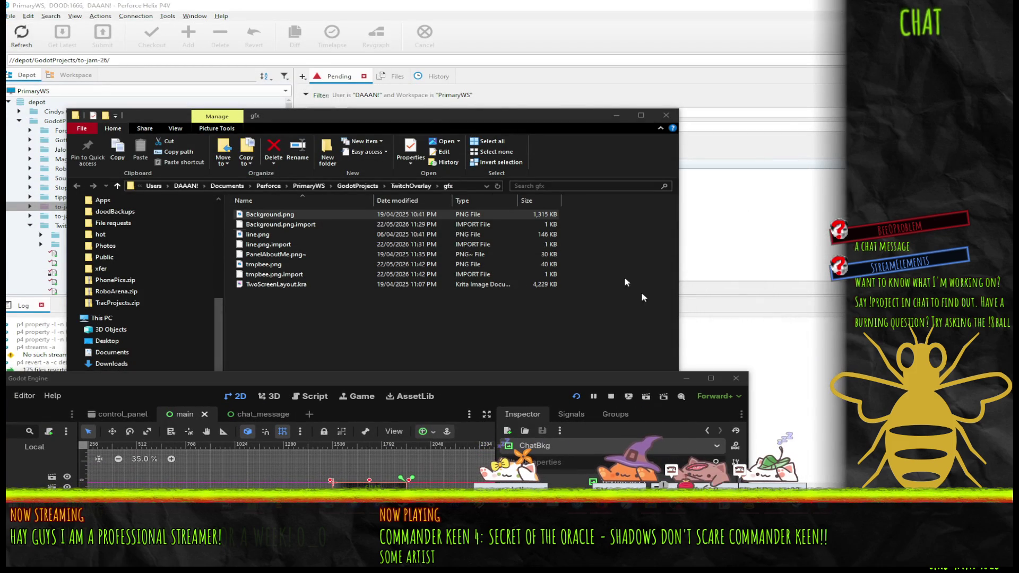
{"action": "left_click", "coordinate": [666, 115]}
{"action": "left_click", "coordinate": [687, 377]}
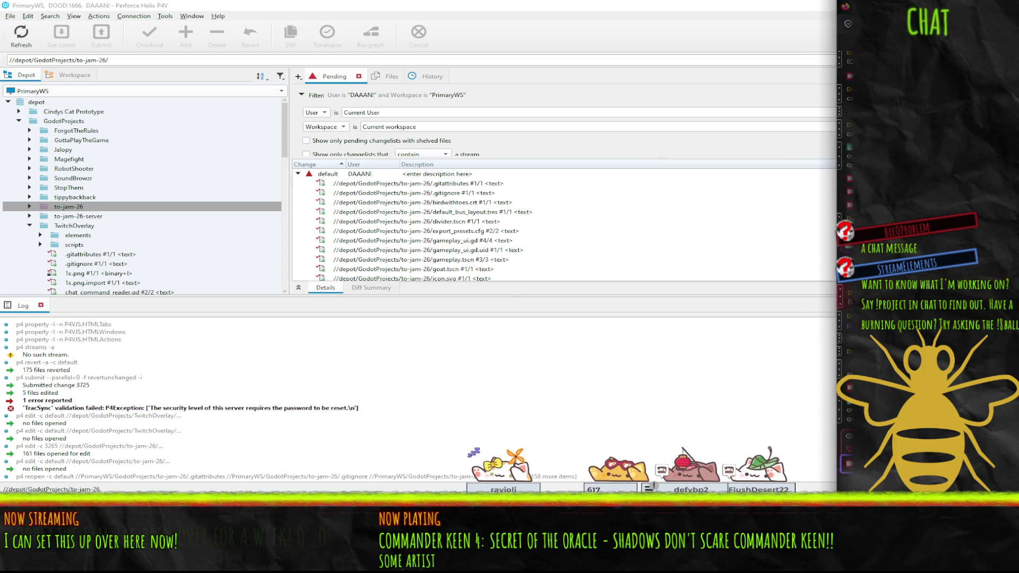
{"action": "left_click_drag", "start_coordinate": [836, 61], "coordinate": [855, 61]}
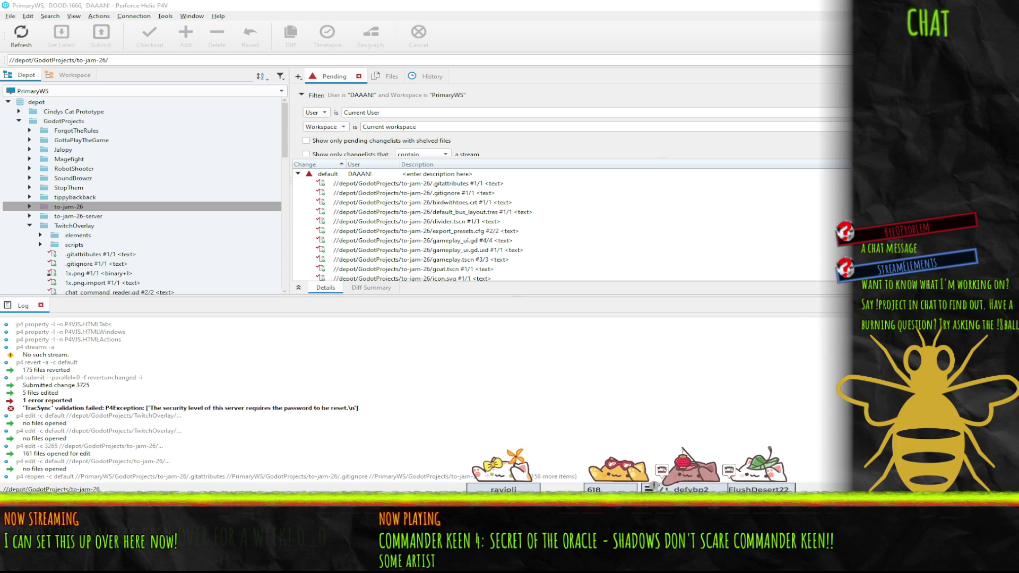
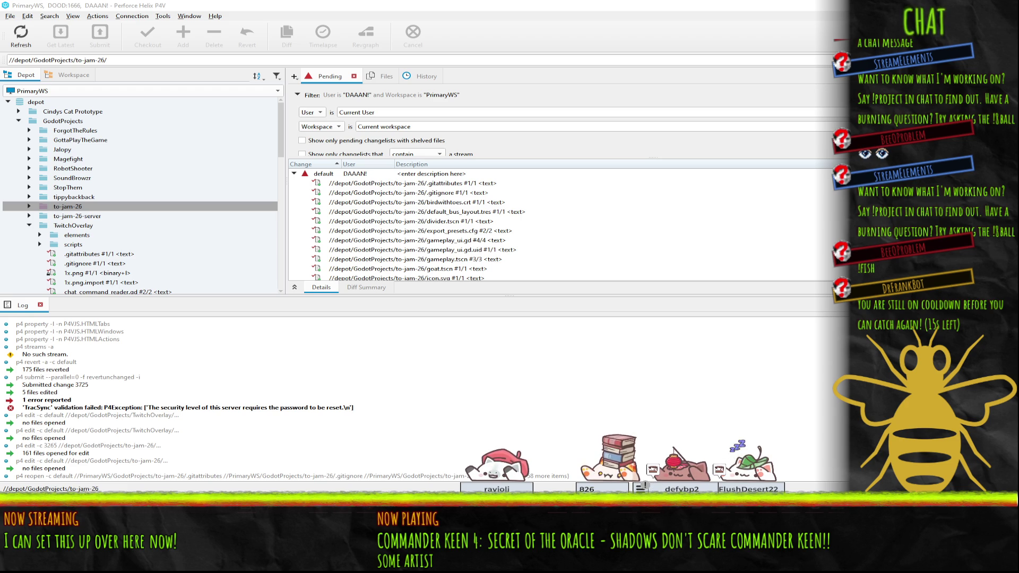
Replace the Overlay Jukebox stream title with 'I HAVE THE POWER! THE TITLE CAN BE WHATEVER I WANT IT TO BE!!!!!1' and close the jukebox.
{"action": "mouse_move", "coordinate": [892, 137]}
{"action": "left_mouse_down"}
{"action": "mouse_move", "coordinate": [432, 134]}
{"action": "mouse_move", "coordinate": [382, 163]}
{"action": "mouse_move", "coordinate": [380, 155]}
{"action": "left_mouse_up"}
{"action": "left_click_drag", "start_coordinate": [455, 167], "coordinate": [469, 167]}
{"action": "key", "text": "ctrl+a"}
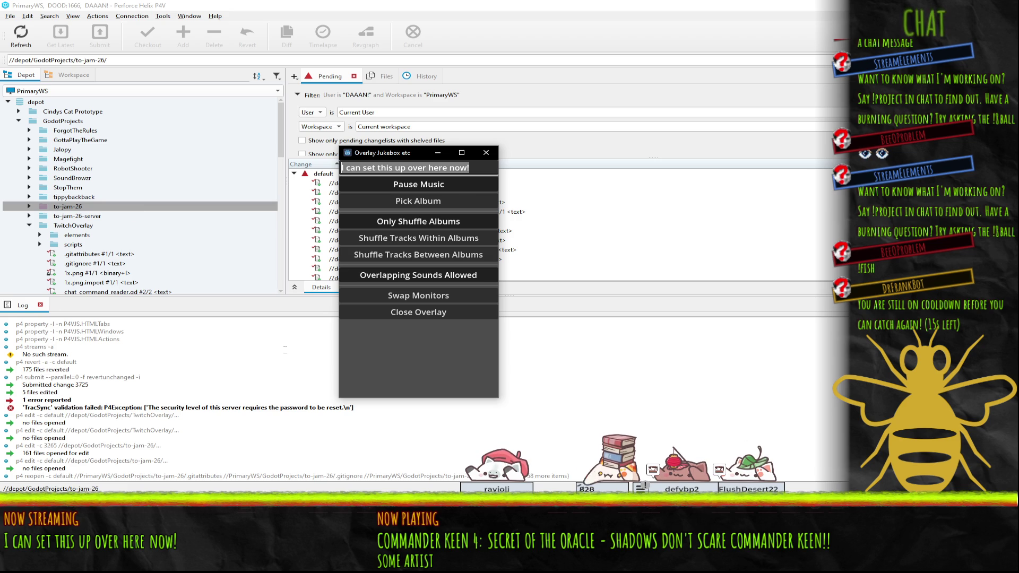
{"action": "type", "text": "I HAVE THE POERT"}
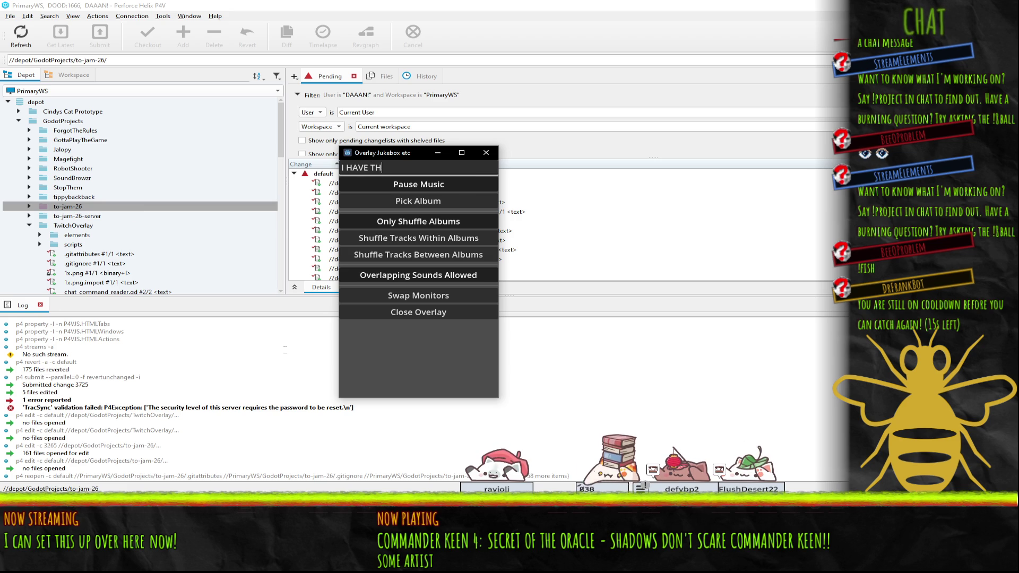
{"action": "key", "text": "BackSpace"}
{"action": "key", "text": "BackSpace"}
{"action": "key", "text": "BackSpace"}
{"action": "type", "text": "WR"}
{"action": "key", "text": "BackSpace"}
{"action": "type", "text": "ER! THE TIT"}
{"action": "type", "text": "LE CAN BE WHATEVER"}
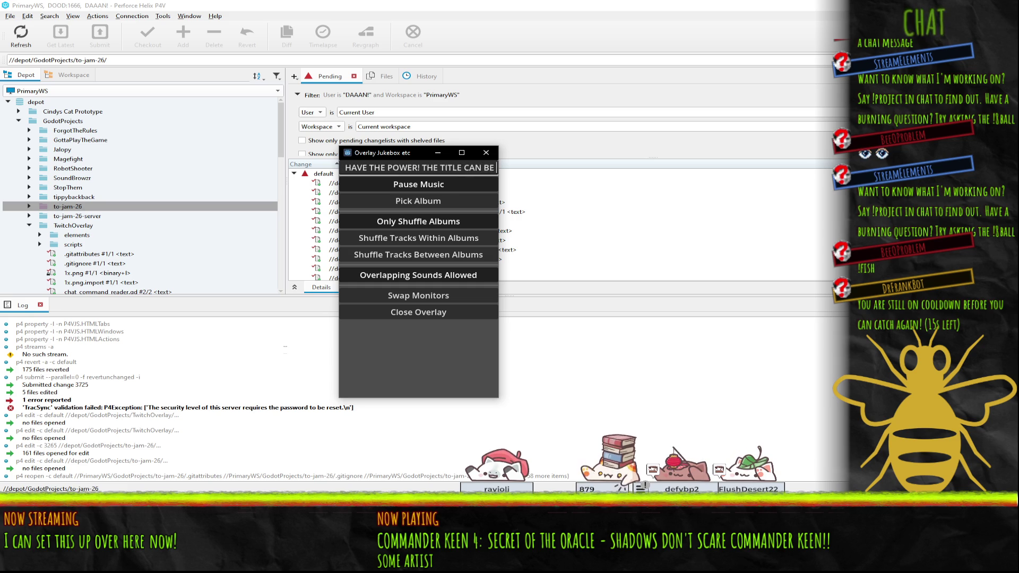
{"action": "type", "text": " I WANT IT TO B"}
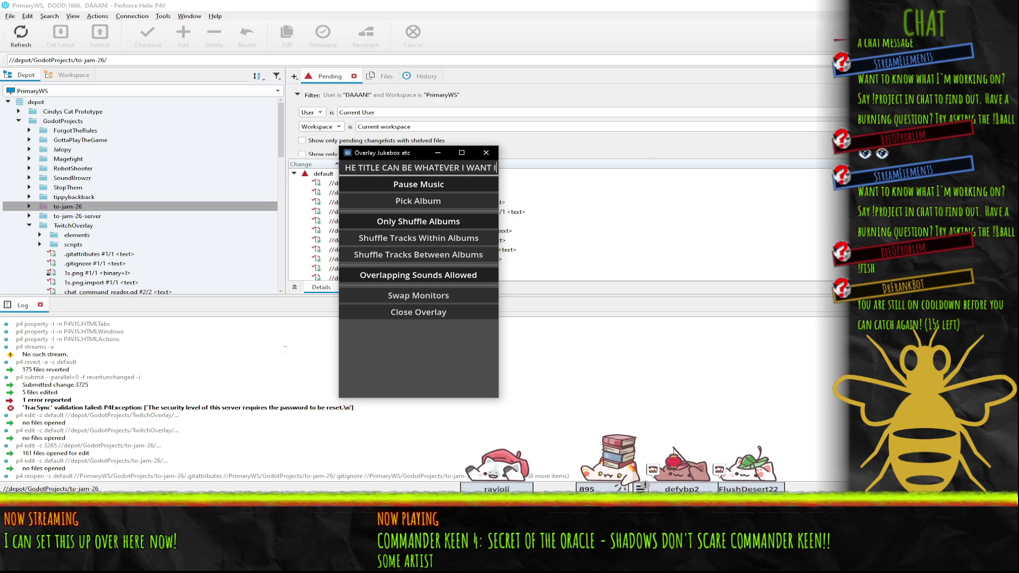
{"action": "type", "text": "E!!!!!1"}
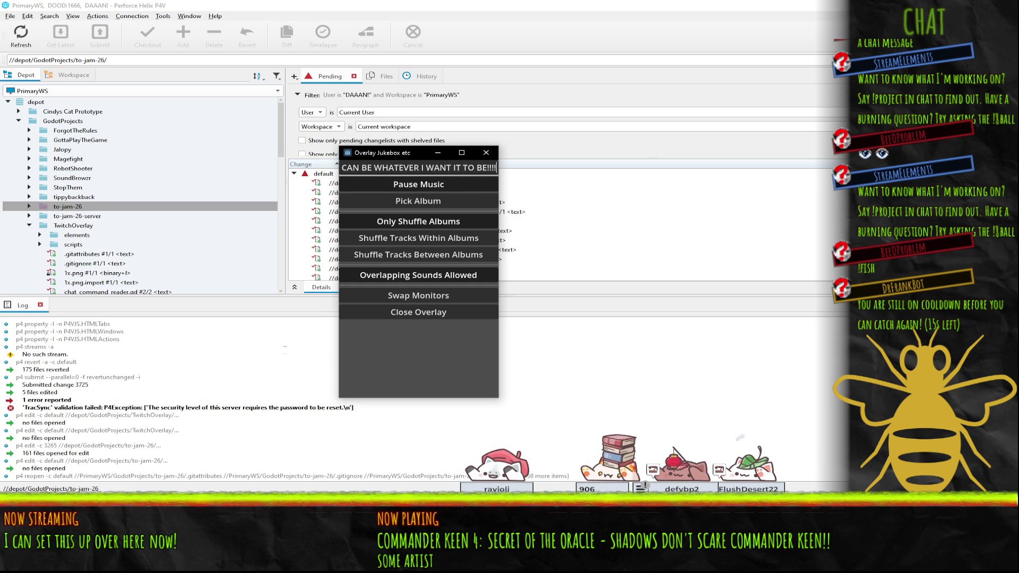
{"action": "key", "text": "Return"}
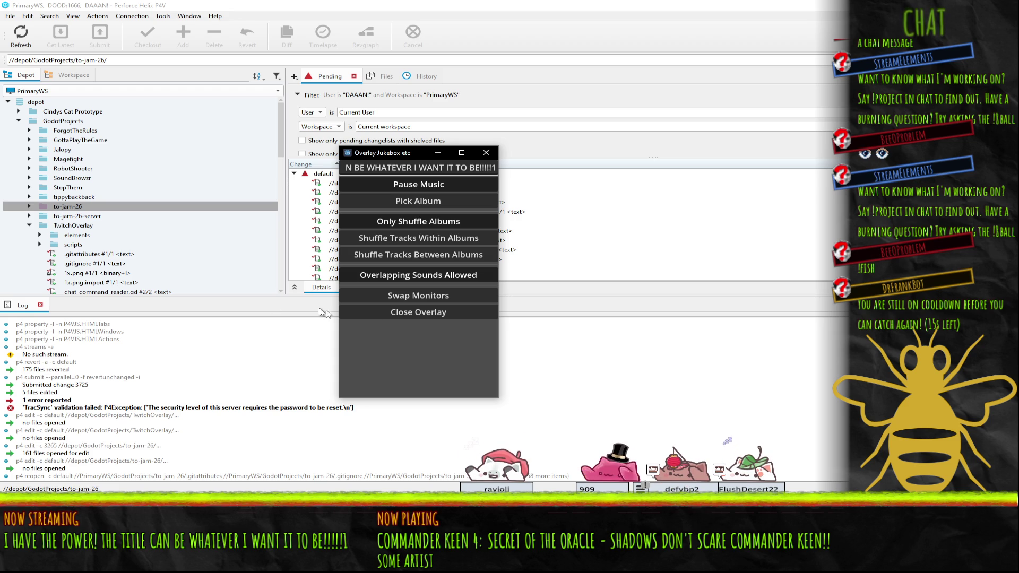
{"action": "left_click", "coordinate": [438, 153]}
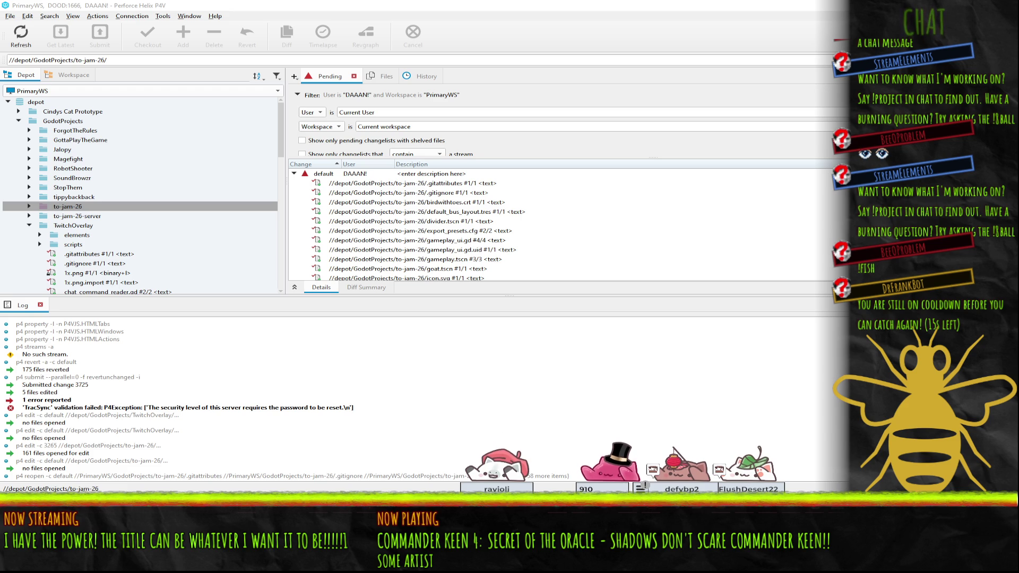
Revert the unchanged files in the default pending changelist.
{"action": "left_click", "coordinate": [323, 174]}
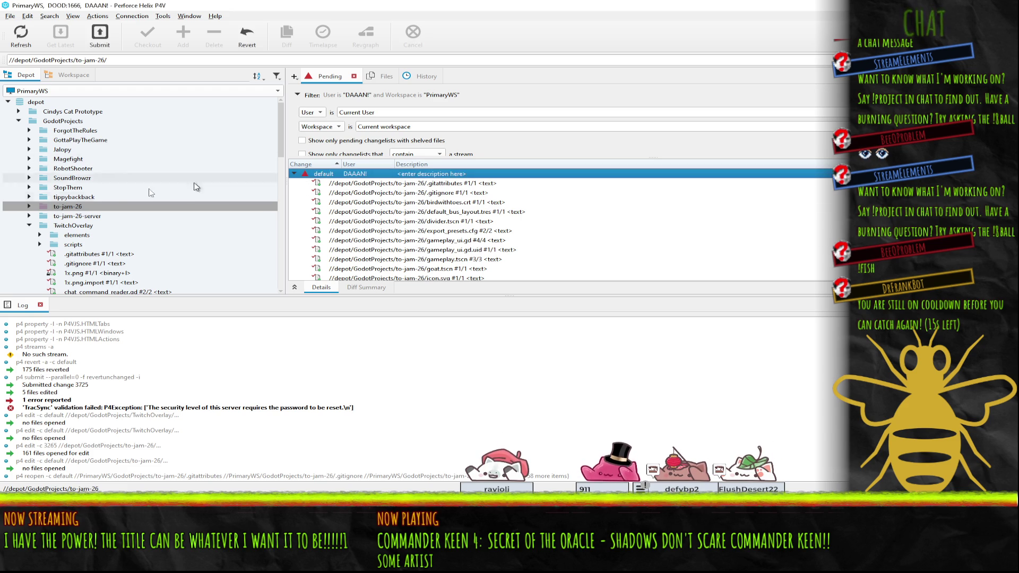
{"action": "scroll", "coordinate": [418, 216], "scroll_direction": "down", "scroll_amount": 3}
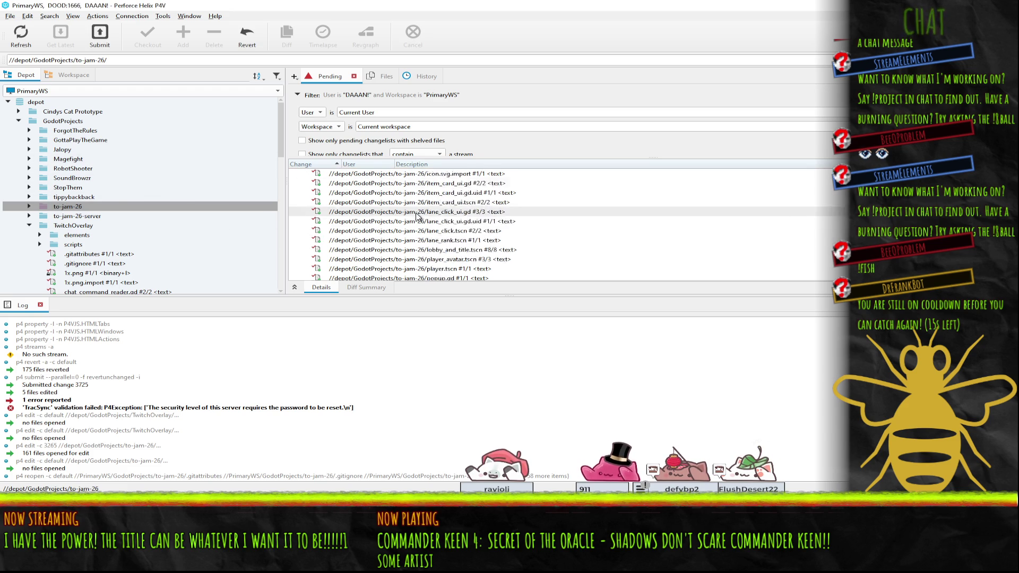
{"action": "scroll", "coordinate": [418, 215], "scroll_direction": "up", "scroll_amount": 3}
{"action": "right_click", "coordinate": [328, 175]}
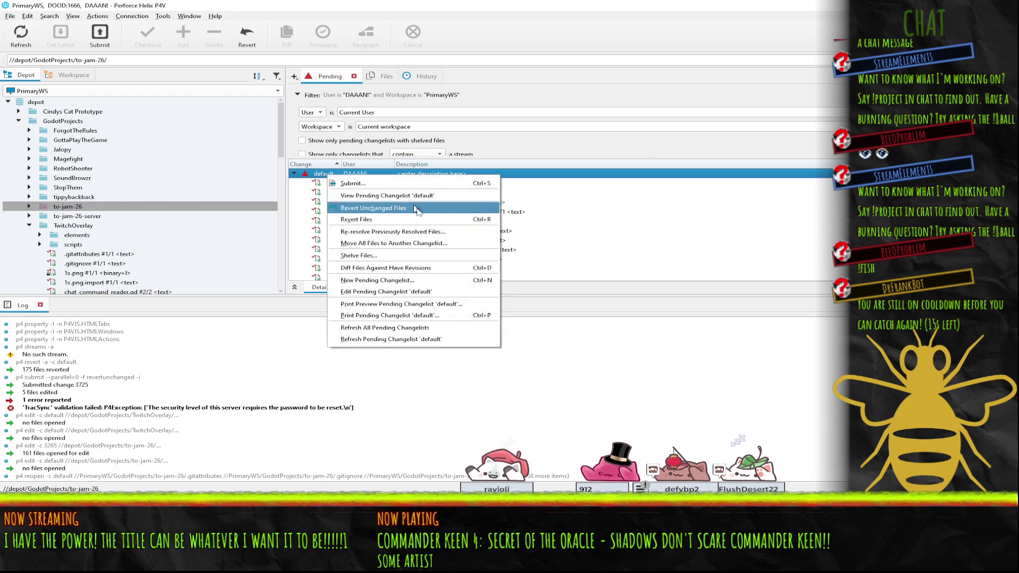
{"action": "left_click", "coordinate": [406, 208]}
Diff character_picker_ui.tscn against the depot version, then start submitting it.
{"action": "right_click", "coordinate": [485, 185]}
{"action": "left_click", "coordinate": [504, 315]}
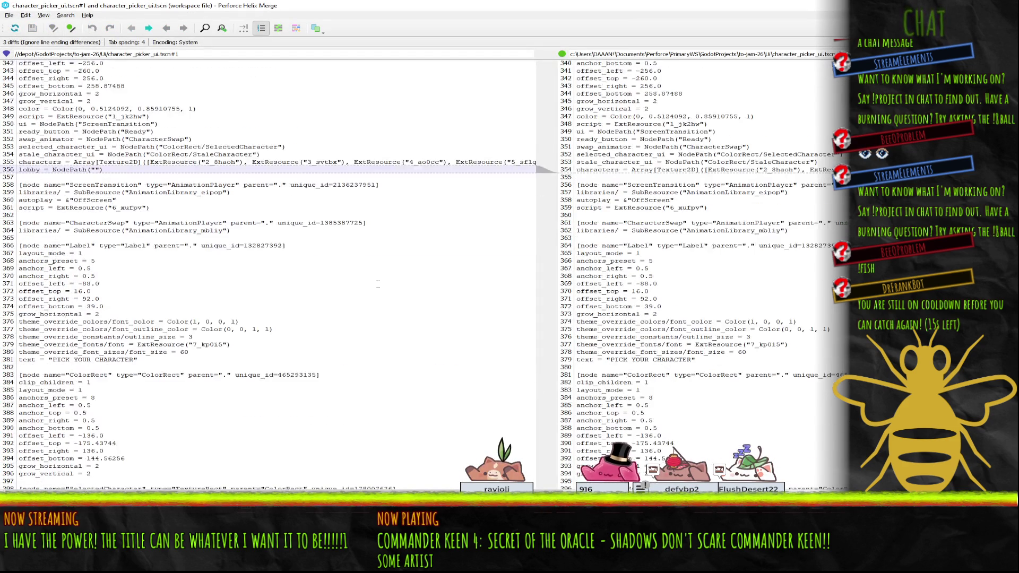
{"action": "scroll", "coordinate": [505, 263], "scroll_direction": "up", "scroll_amount": 10}
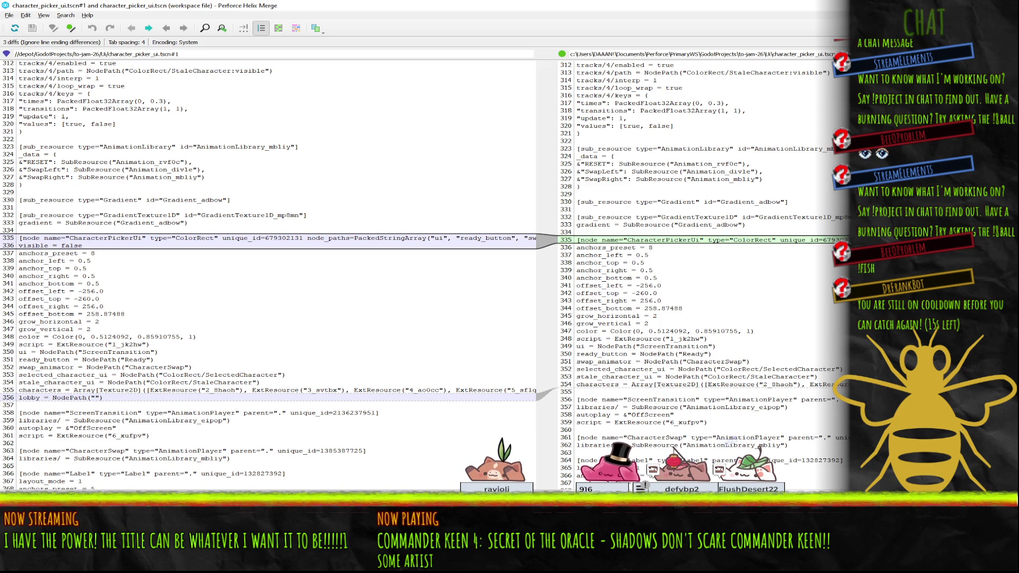
{"action": "key", "text": "alt+F4"}
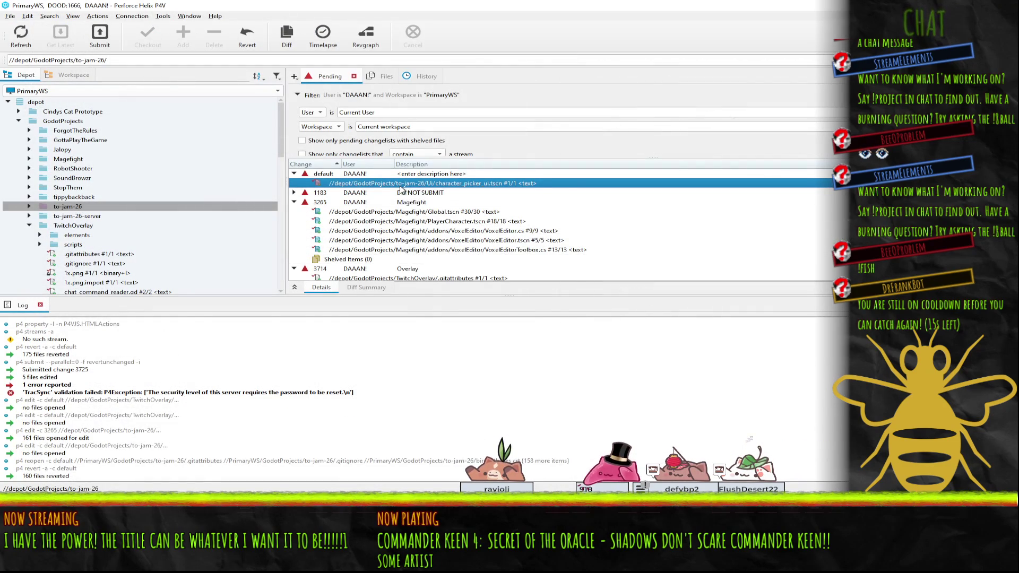
{"action": "right_click", "coordinate": [401, 184]}
{"action": "left_click", "coordinate": [472, 231]}
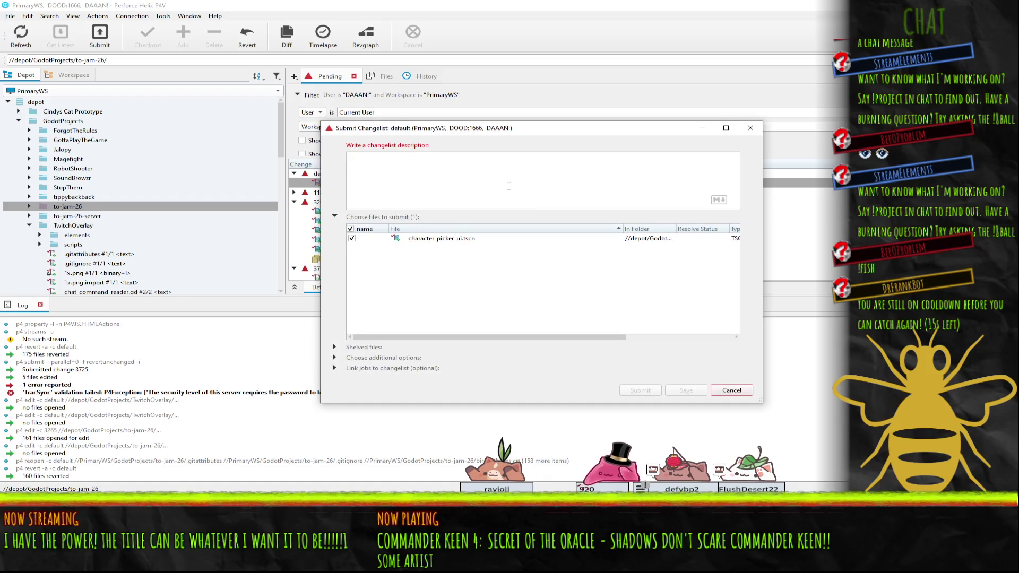